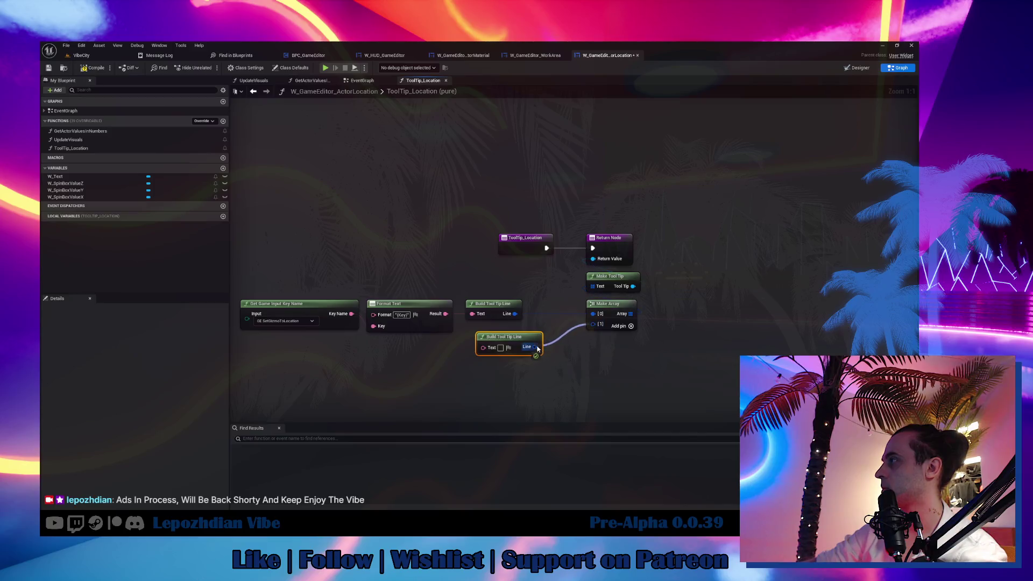
Change the second tooltip line's text to 'Set Location' and save the widget blueprint.
left_click(490, 347)
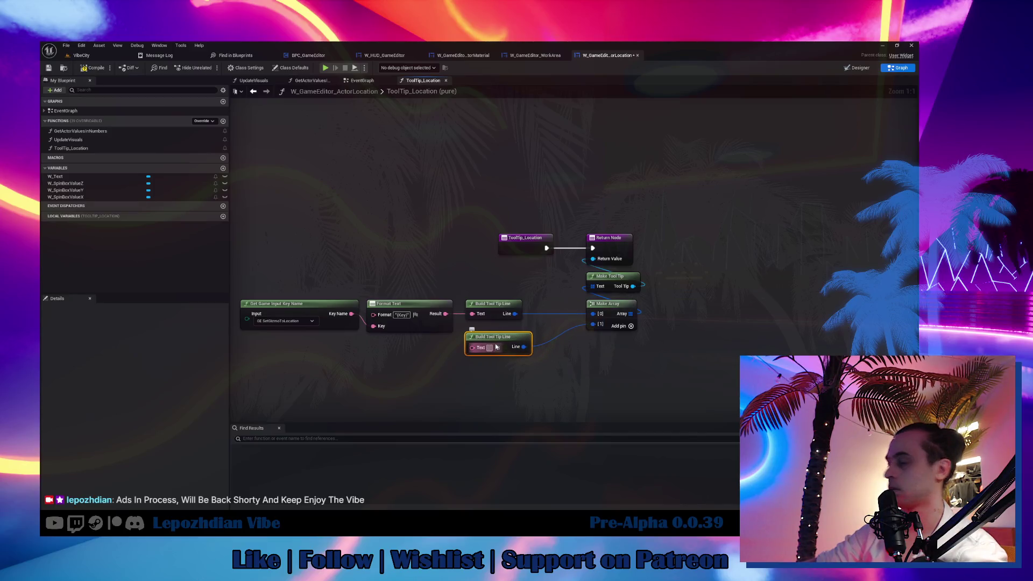
type("To Location")
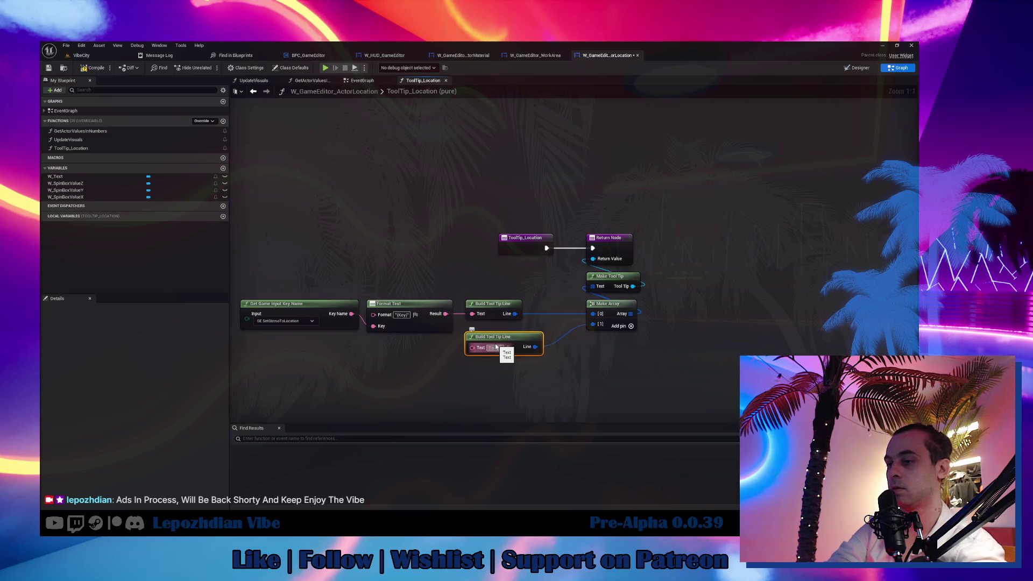
key("Return")
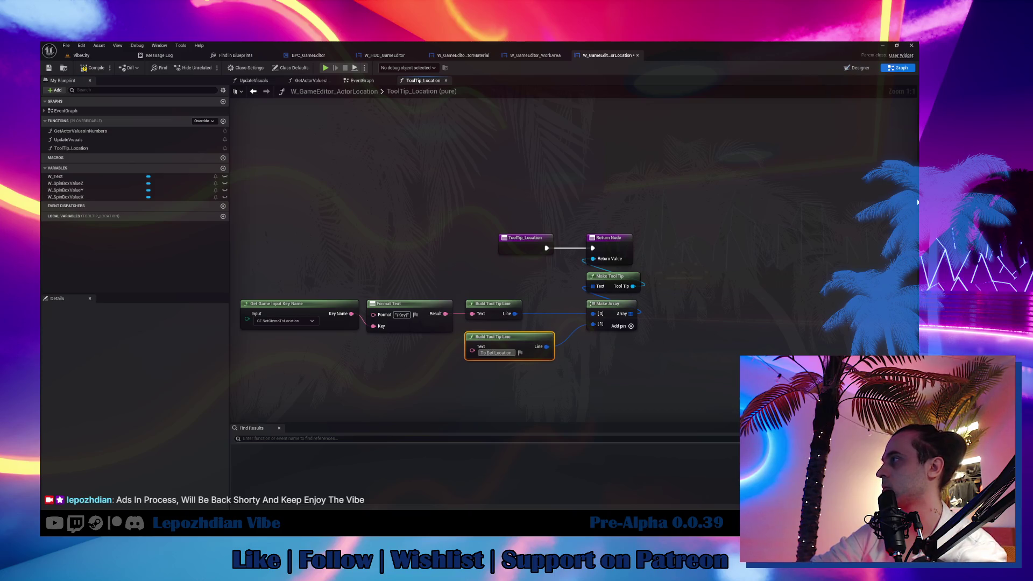
key("Delete")
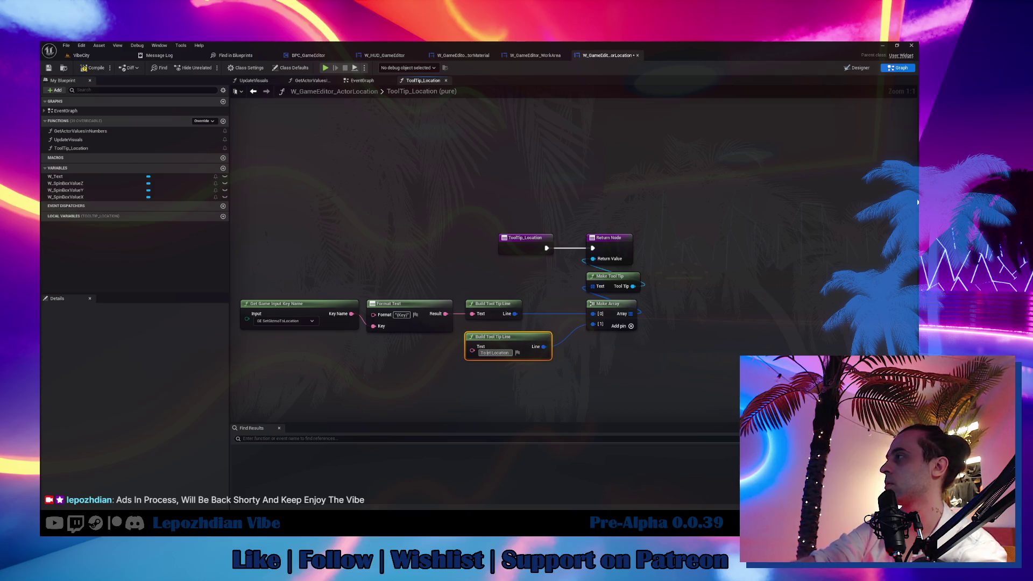
type("s")
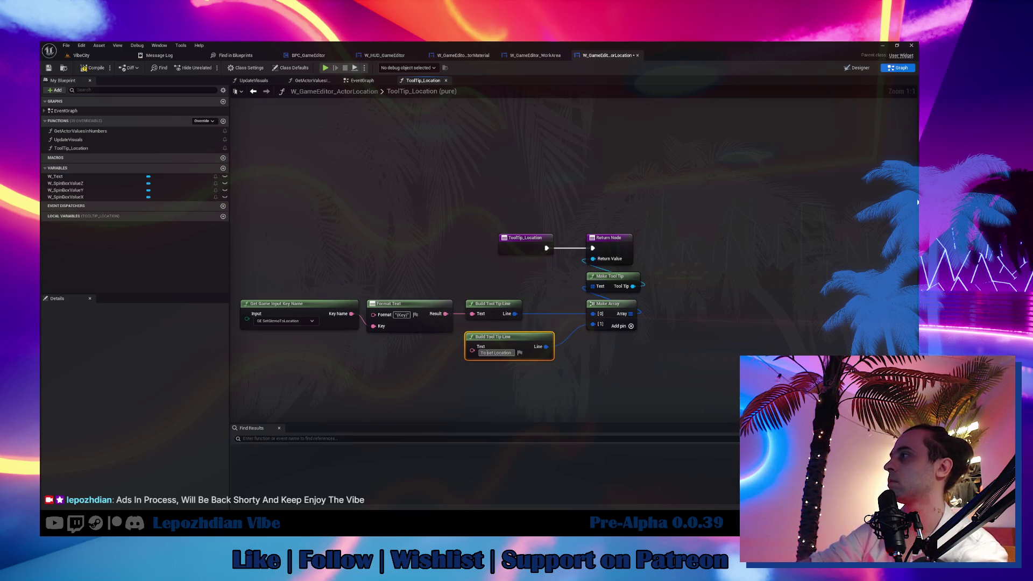
key("BackSpace")
key("BackSpace")
key("BackSpace")
key("Delete")
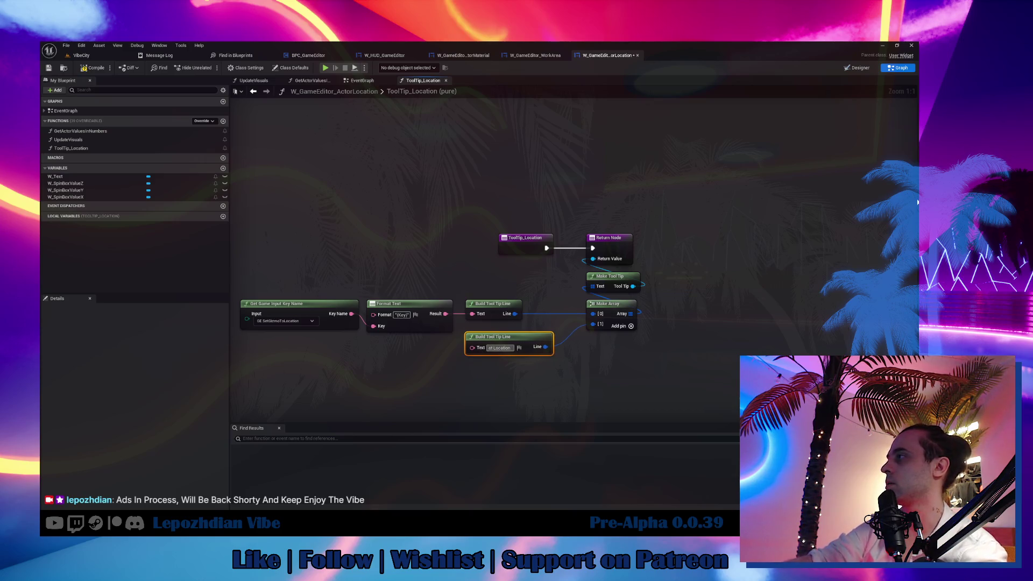
type("S")
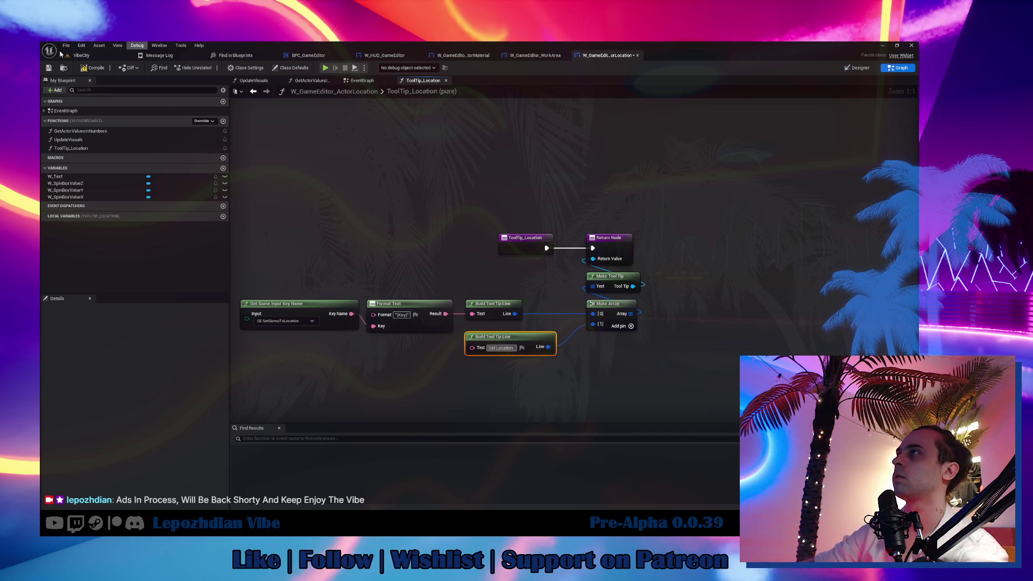
left_click(93, 67)
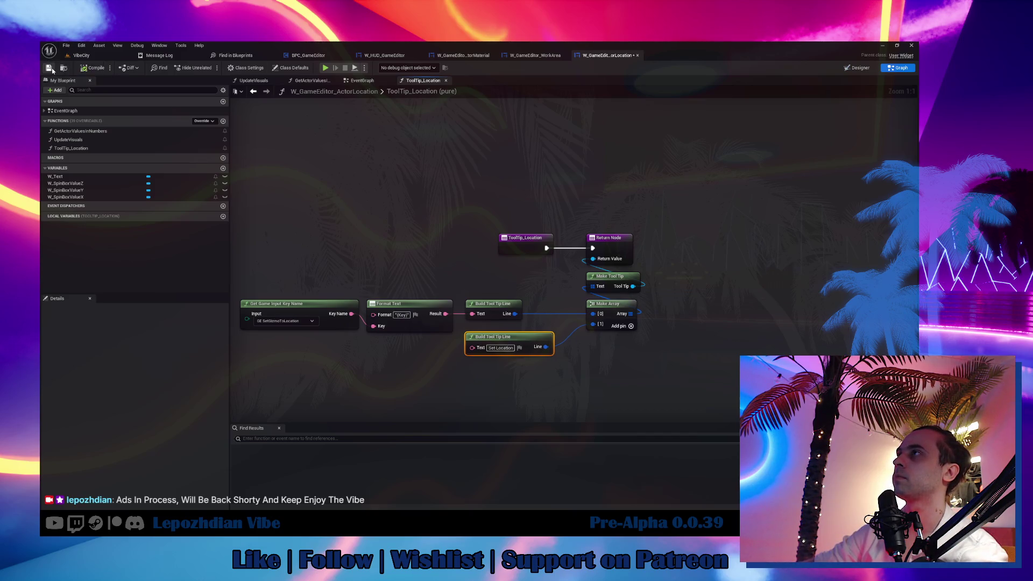
left_click(48, 68)
Switch back to the VibeCity level tab.
left_click(74, 55)
left_click(67, 45)
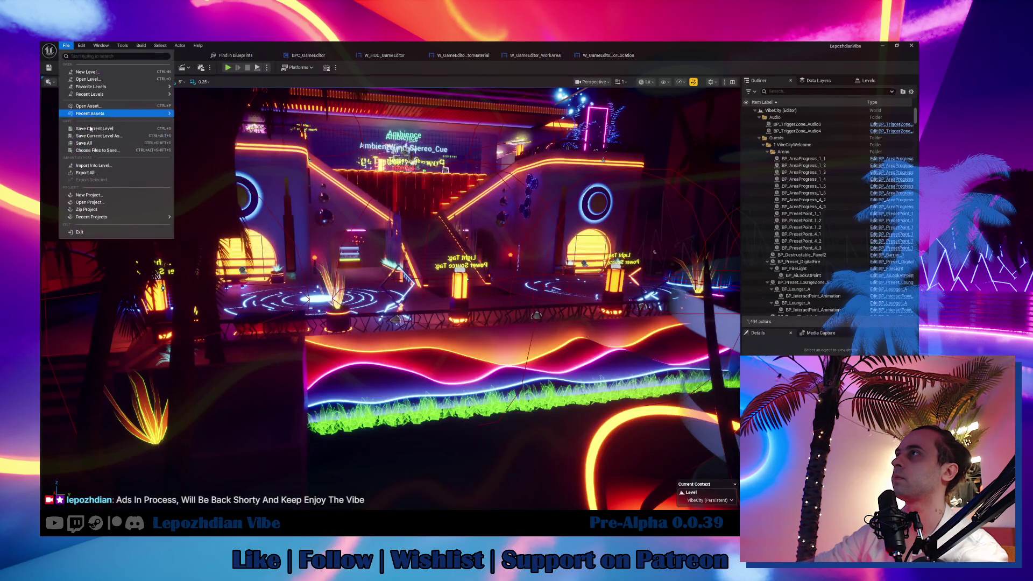
left_click(135, 139)
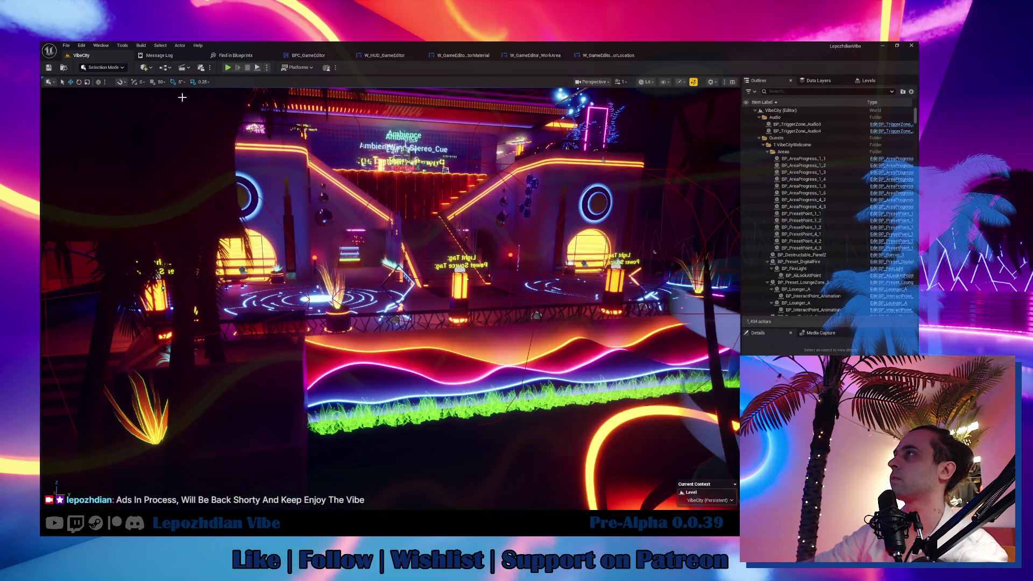
Play the level, open the in-game Vibe Editor, select a palm tree, then stop playing.
left_click(229, 68)
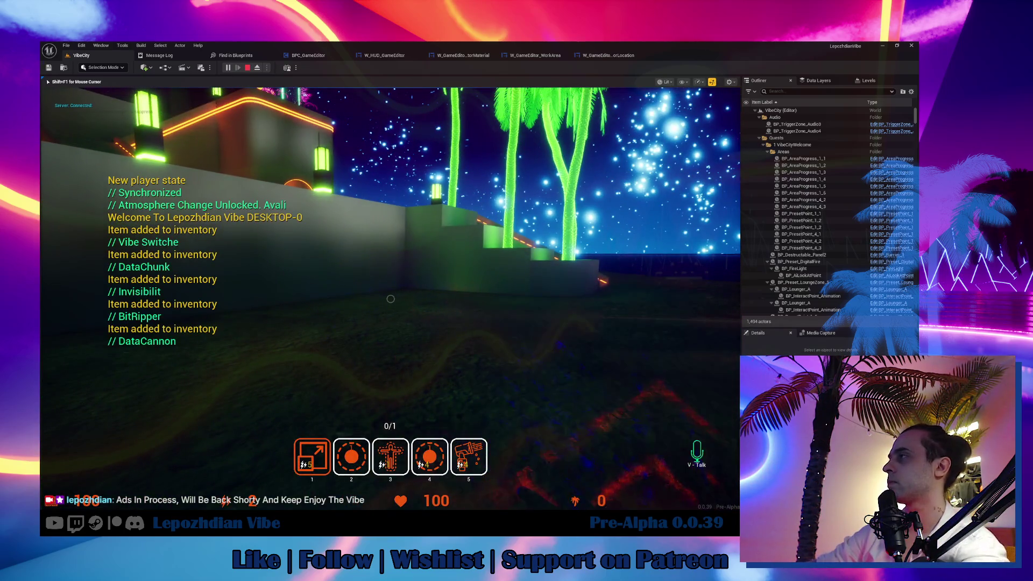
key("Tab")
left_click(289, 351)
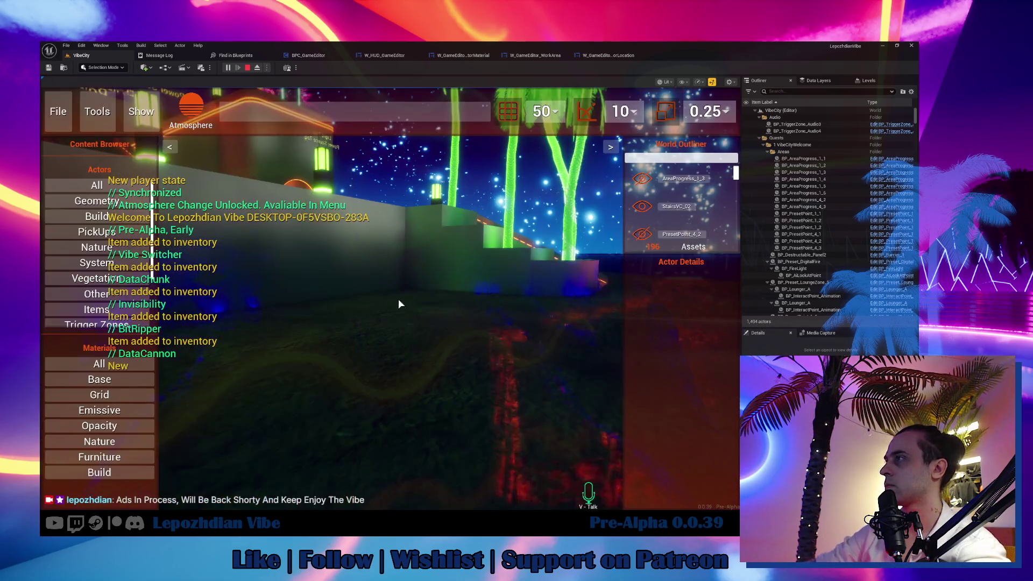
left_click(433, 373)
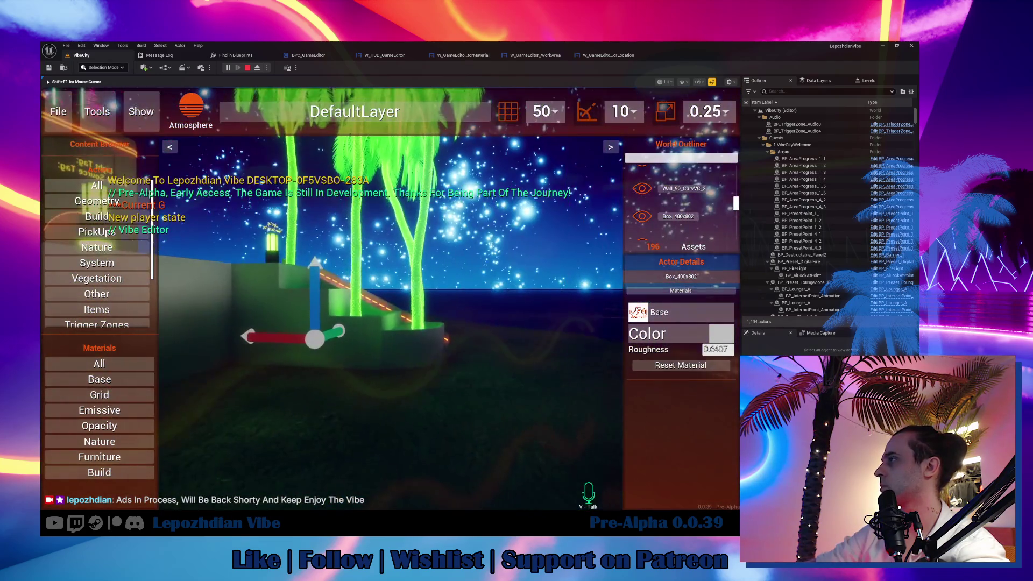
key("shift+F1")
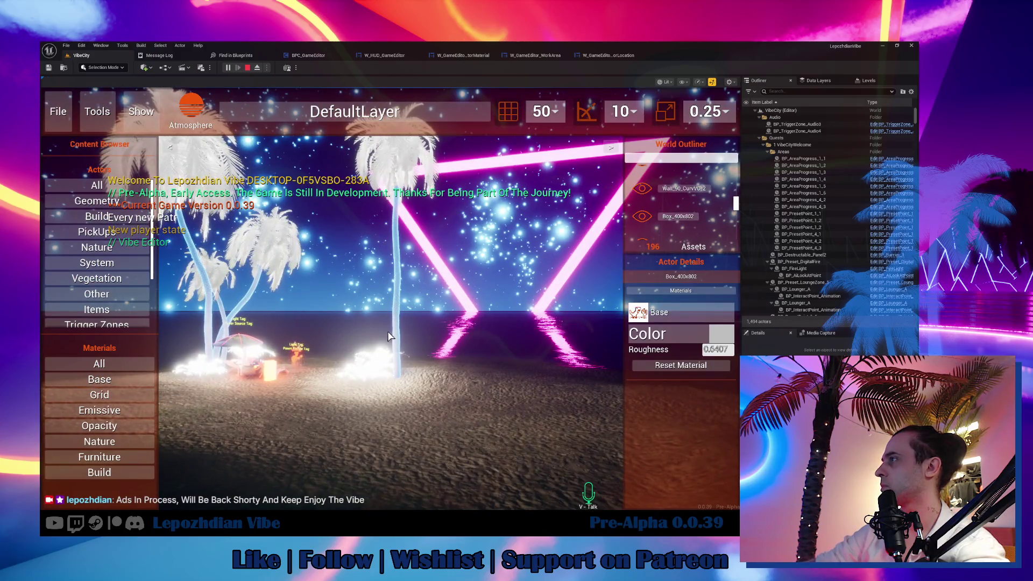
left_click(400, 330)
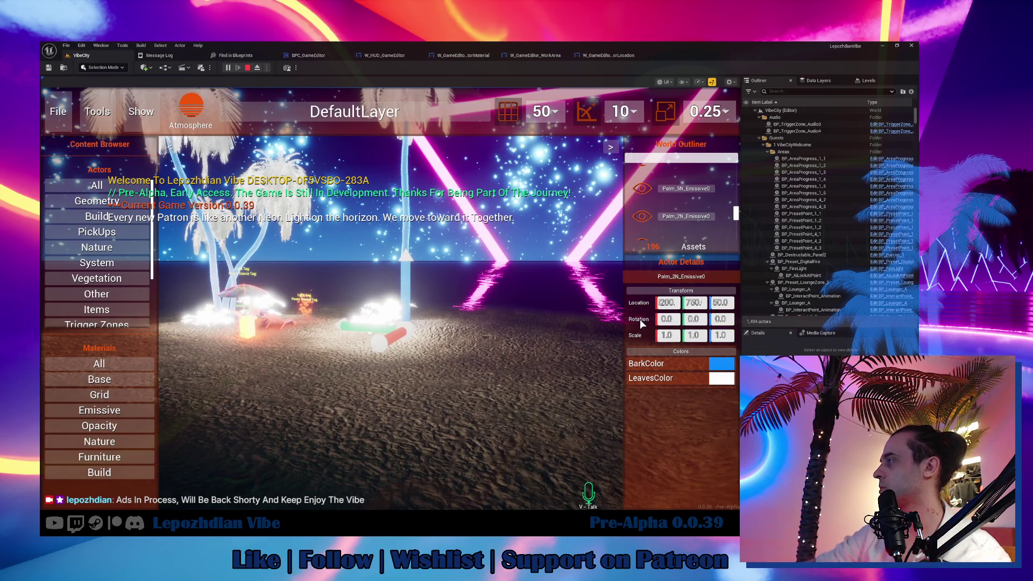
key("Escape")
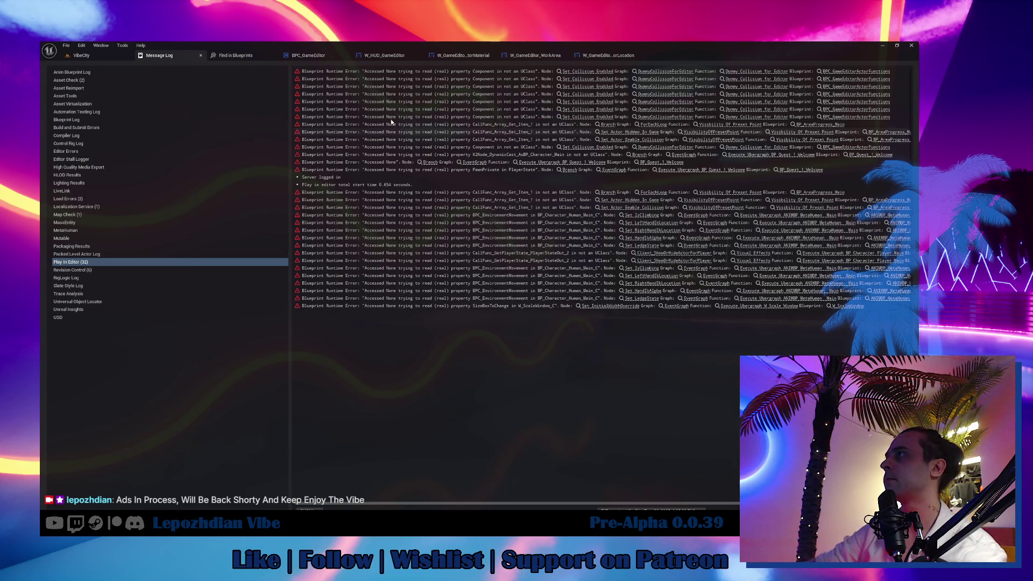
In BPC_GameEditor, set the line trace's Draw Debug Type to None.
left_click(310, 56)
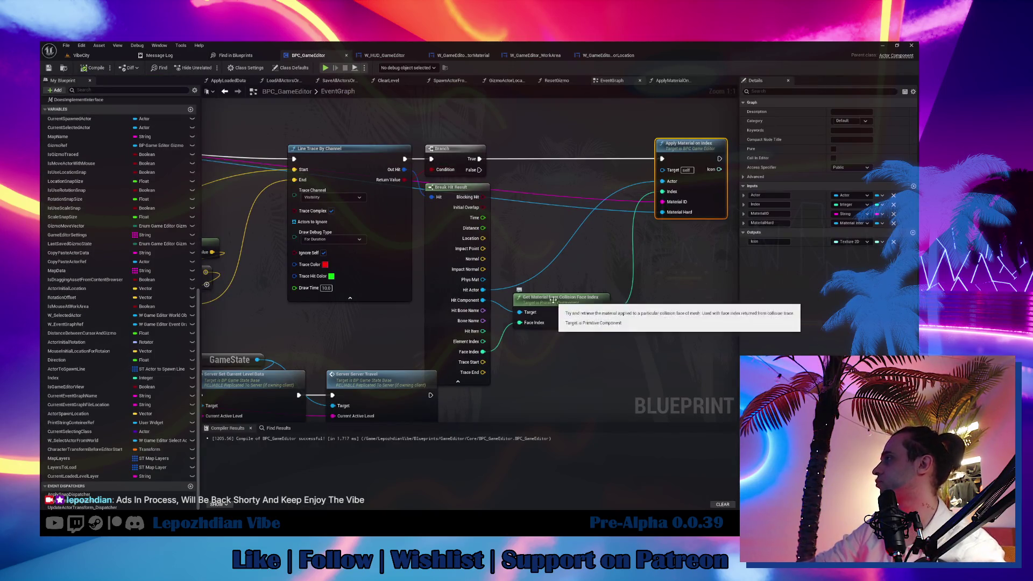
left_click(325, 238)
left_click(323, 249)
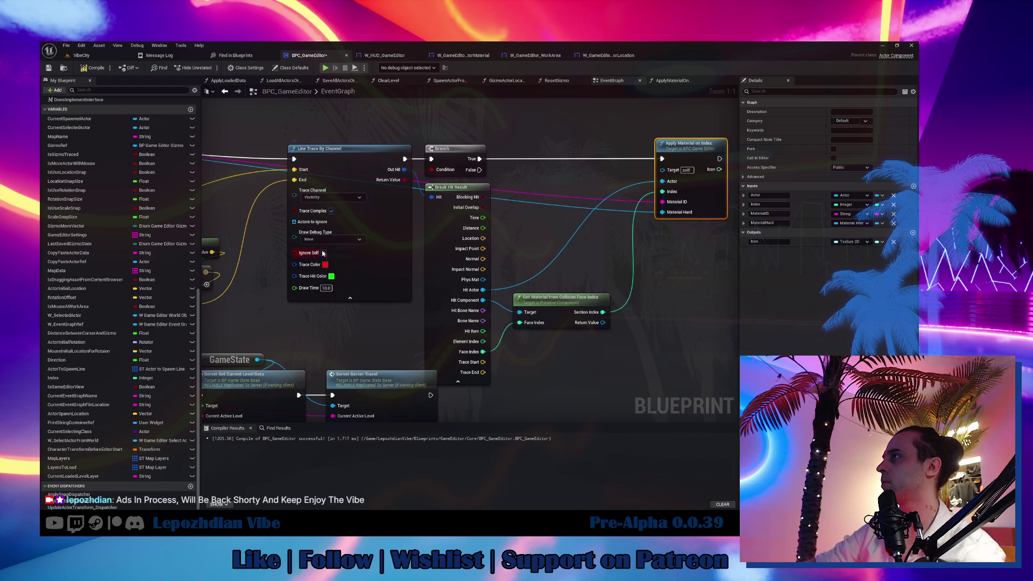
scroll(526, 294, "down", 5)
Group the material-drop nodes in a comment titled 'Drag And Drop Material On The Actor'.
left_click_drag(271, 200, 376, 299)
mouse_move(428, 182)
left_mouse_down()
mouse_move(581, 280)
mouse_move(647, 308)
left_mouse_up()
mouse_move(269, 224)
left_mouse_down()
mouse_move(330, 205)
mouse_move(330, 196)
left_mouse_up()
left_click_drag(310, 267, 267, 370)
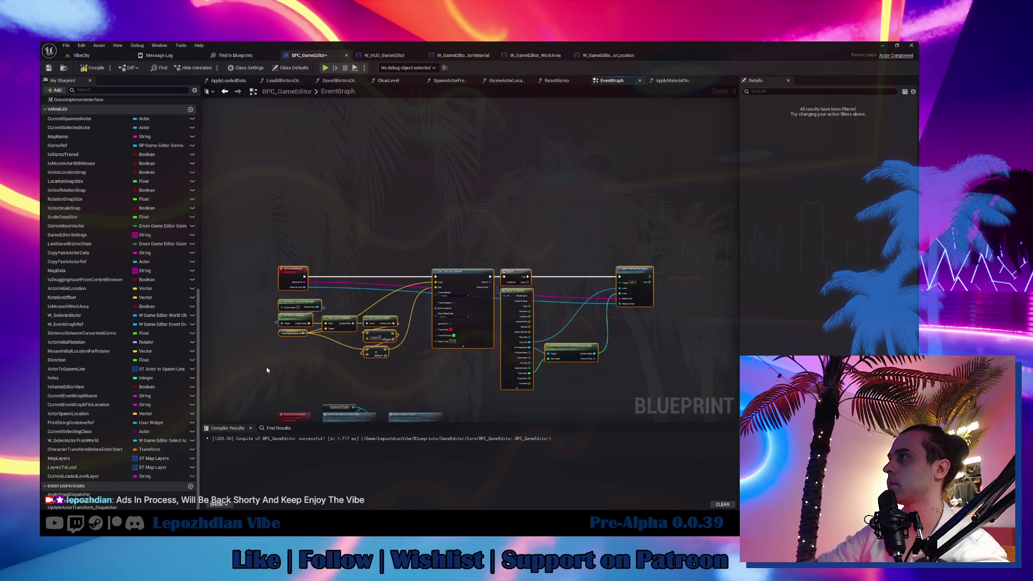
type("c")
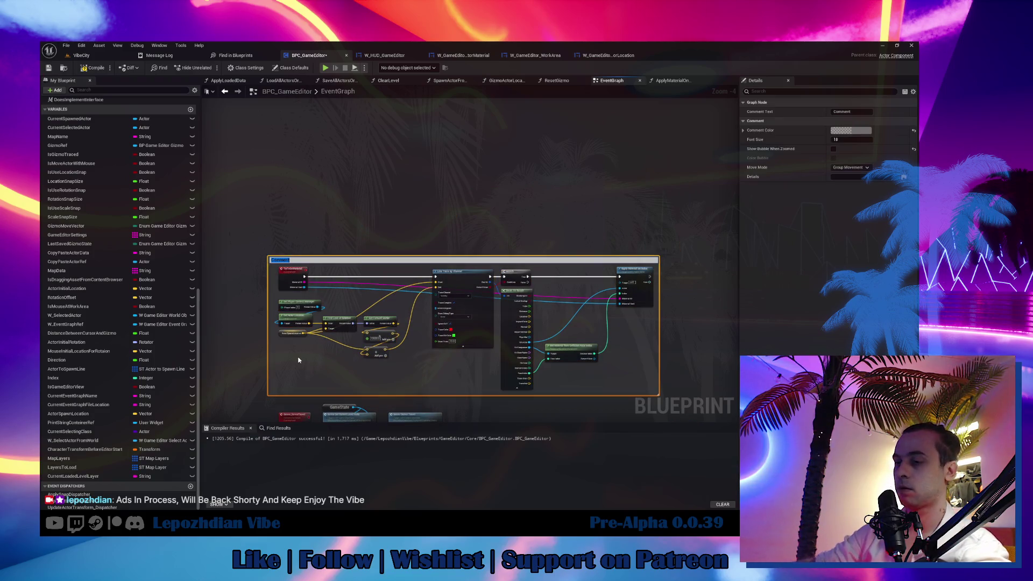
type("Drag And Dr")
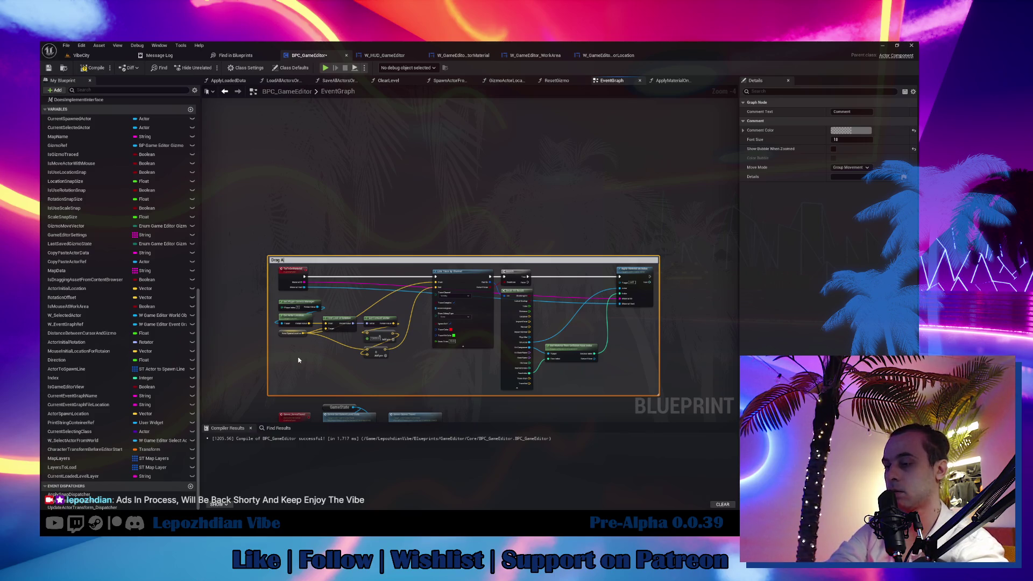
type("op M")
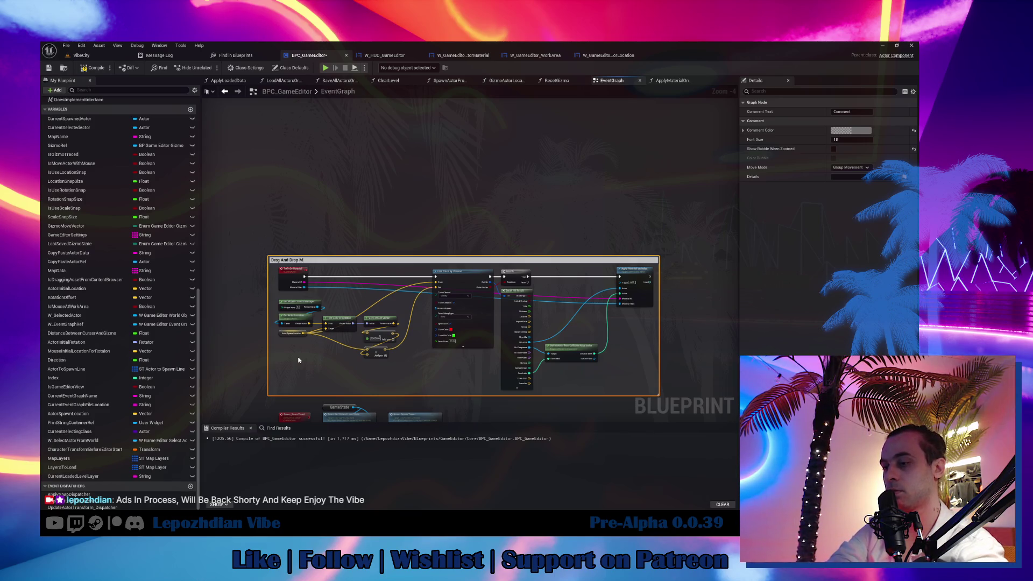
type("aterial On The Actor")
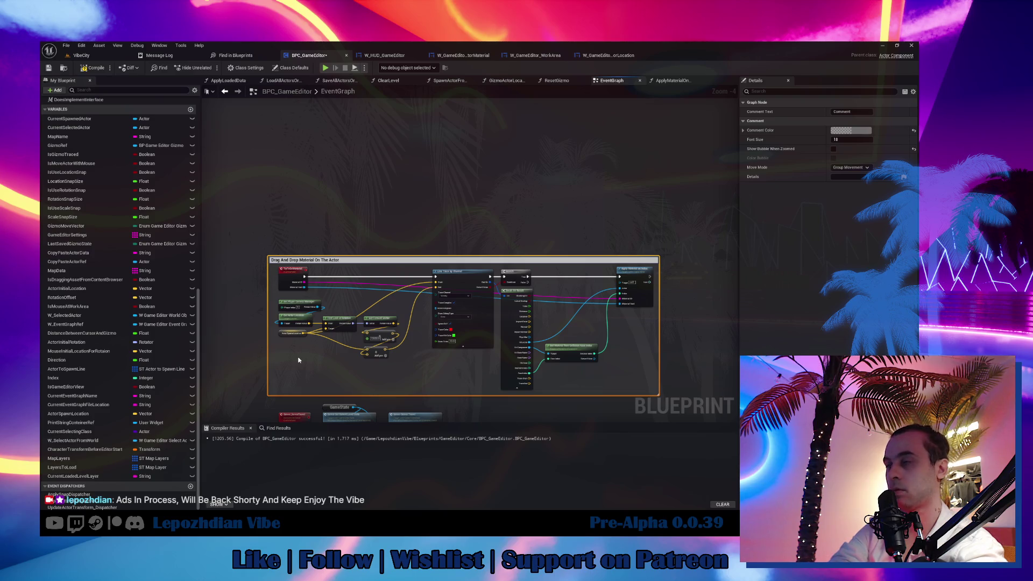
key("Return")
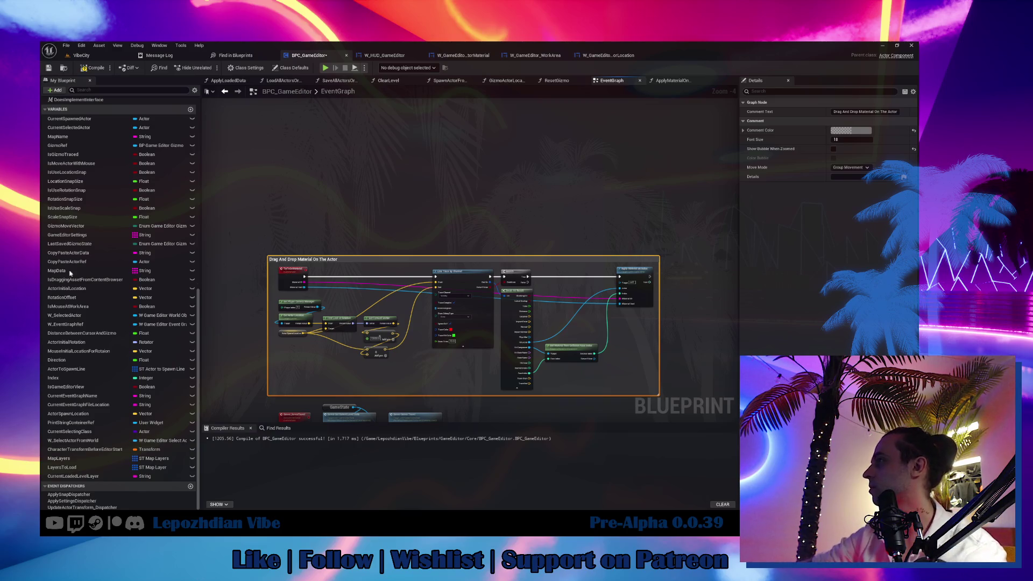
scroll(320, 286, "up", 3)
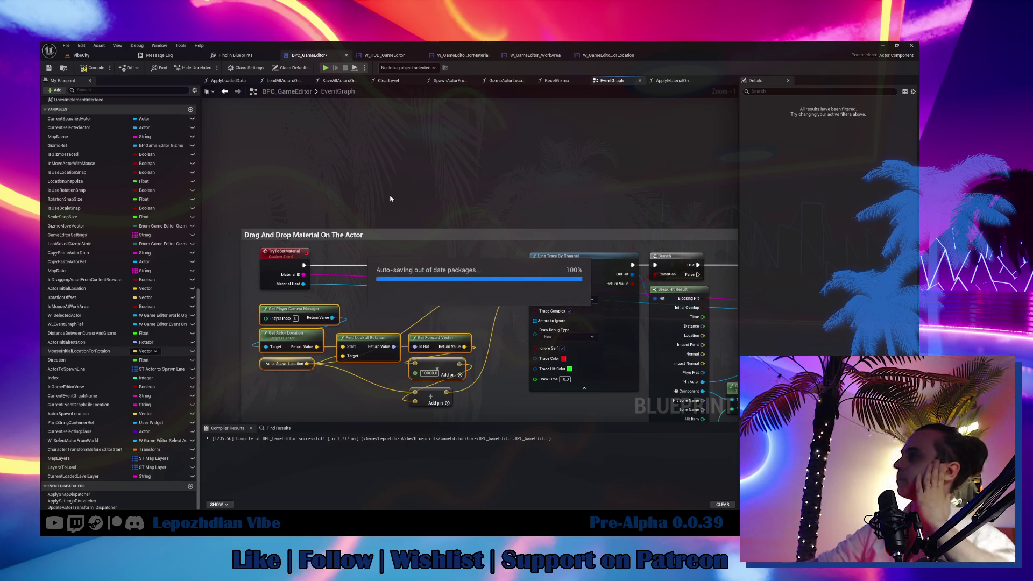
Review the Apply Material and IsCorrectClass nodes, then compile BPC_GameEditor.
left_click(405, 179)
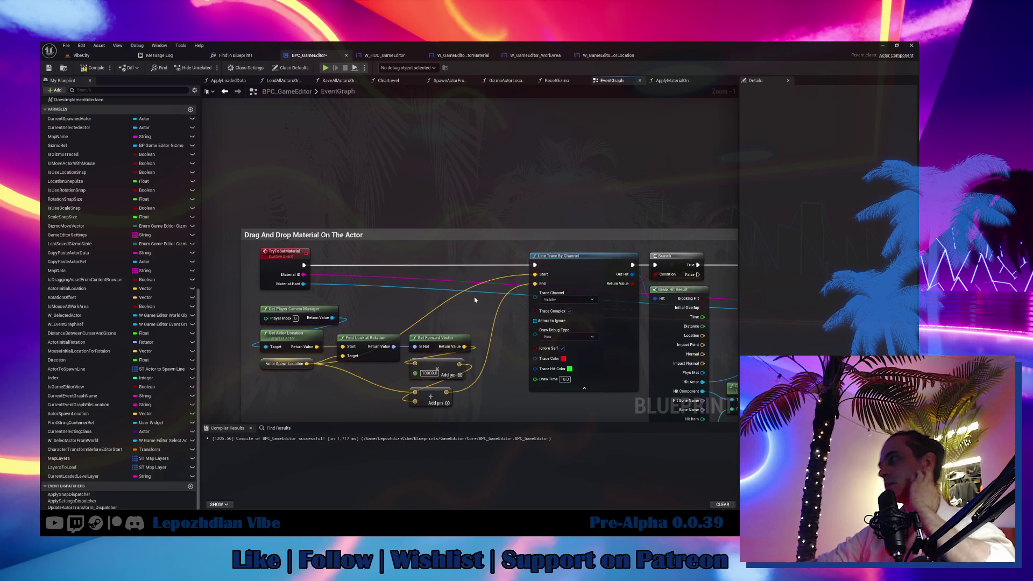
left_click_drag(475, 300, 400, 233)
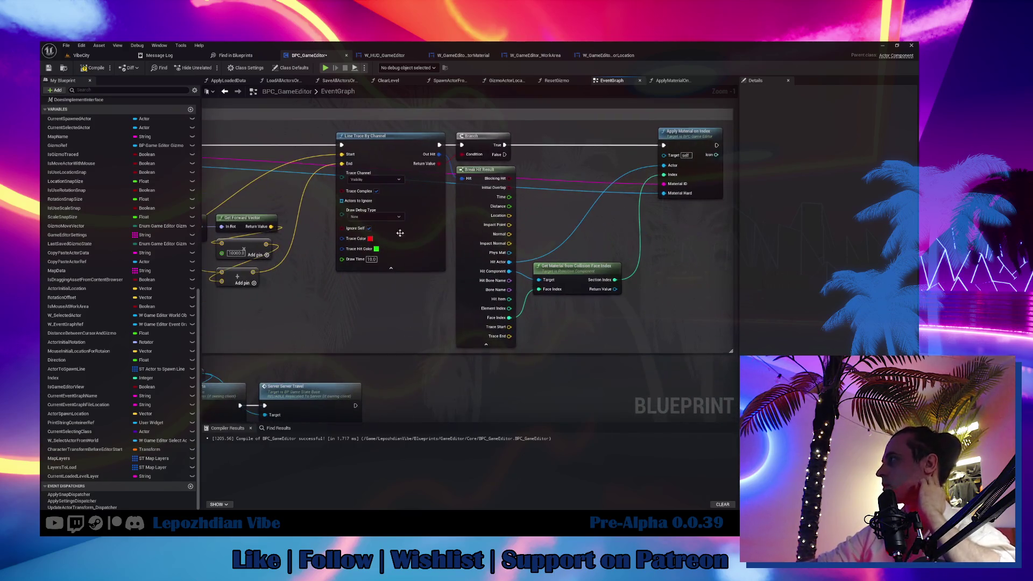
scroll(490, 335, "down", 5)
scroll(491, 337, "up", 4)
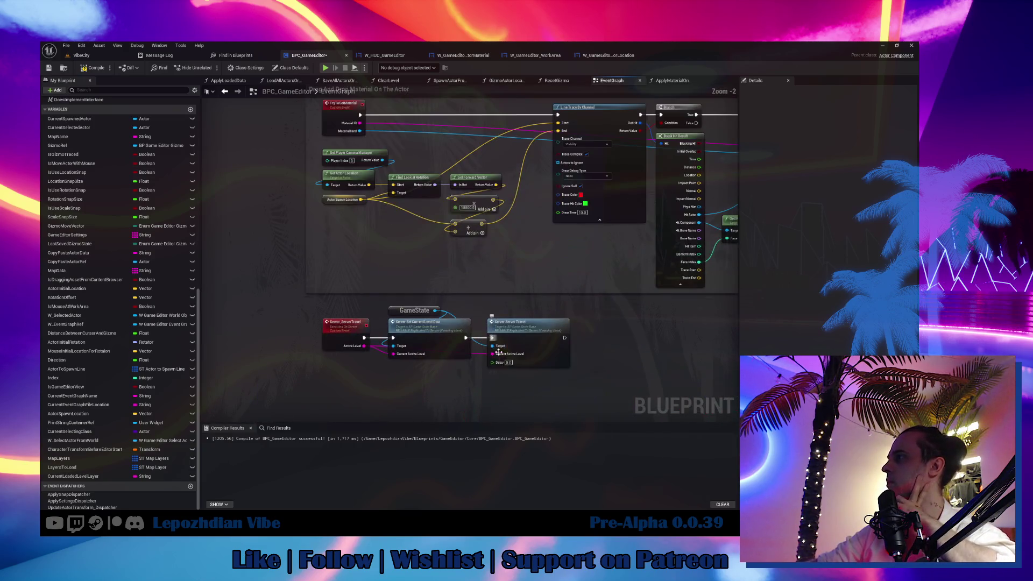
mouse_move(499, 352)
left_mouse_down()
mouse_move(450, 169)
mouse_move(428, 135)
left_mouse_up()
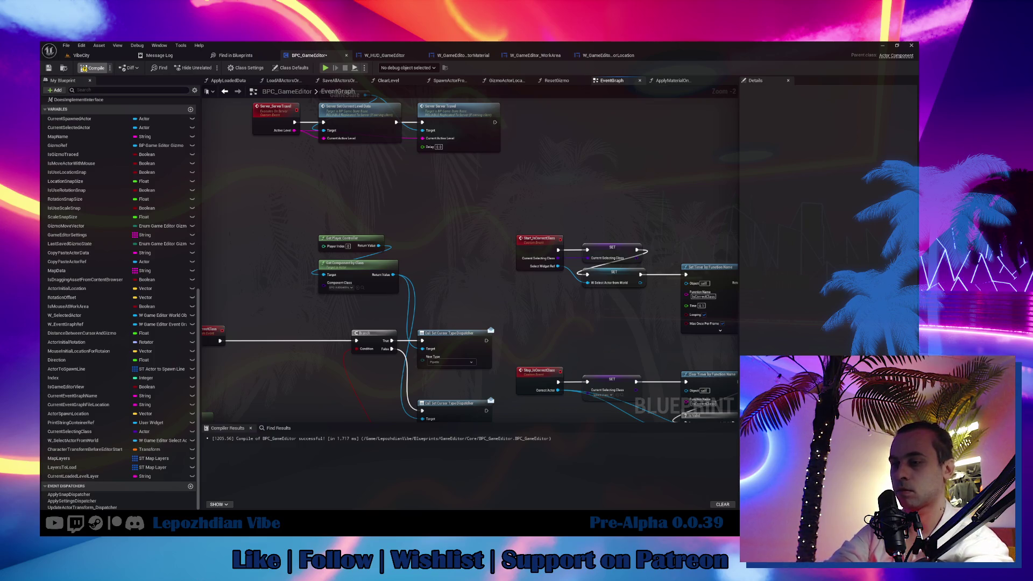
left_click(92, 67)
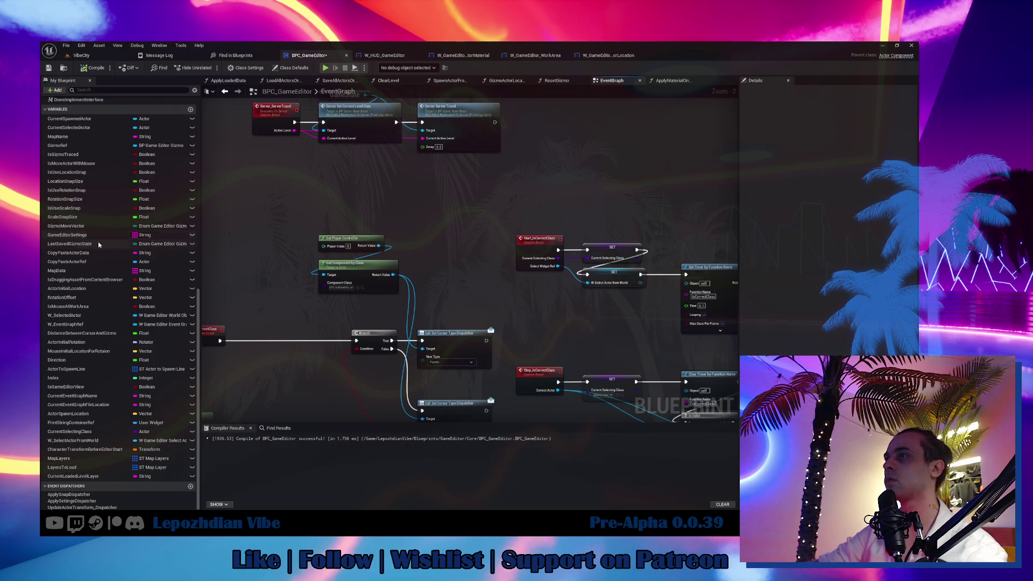
Return to the VibeCity level and save all changed assets.
left_click(81, 55)
left_click(66, 45)
left_click(95, 129)
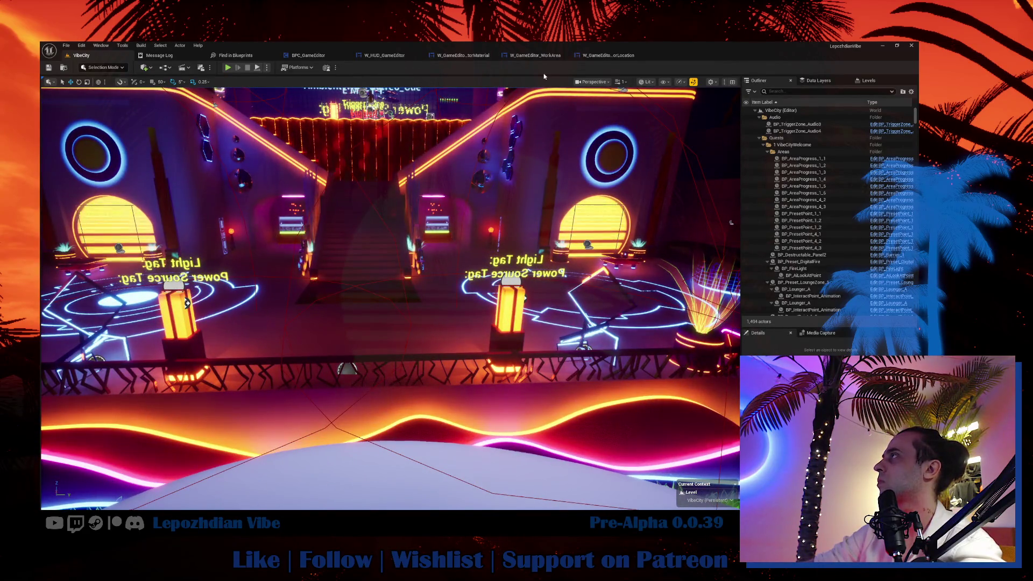
Select the six tooltip-building nodes in ActorLocation, then open W_GameEditor_ActorRotation.
left_click(608, 55)
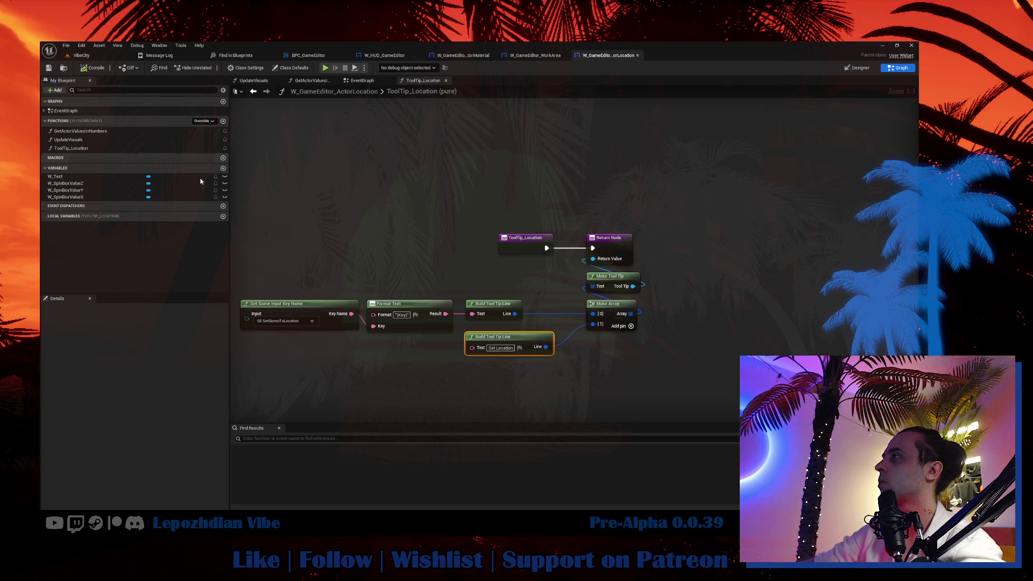
mouse_move(312, 287)
left_mouse_down()
mouse_move(519, 373)
mouse_move(612, 371)
left_mouse_up()
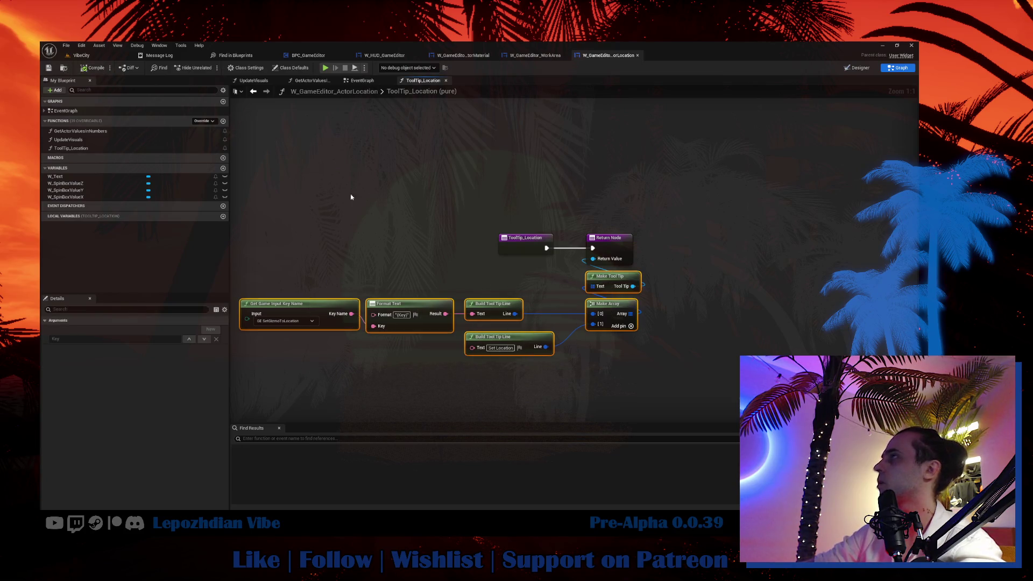
left_click(64, 68)
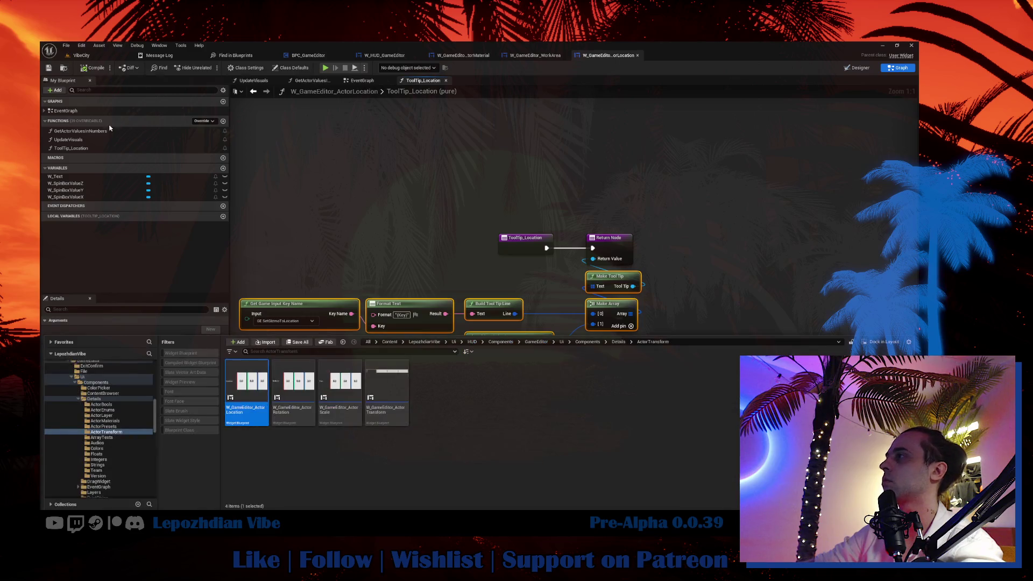
left_click(293, 397)
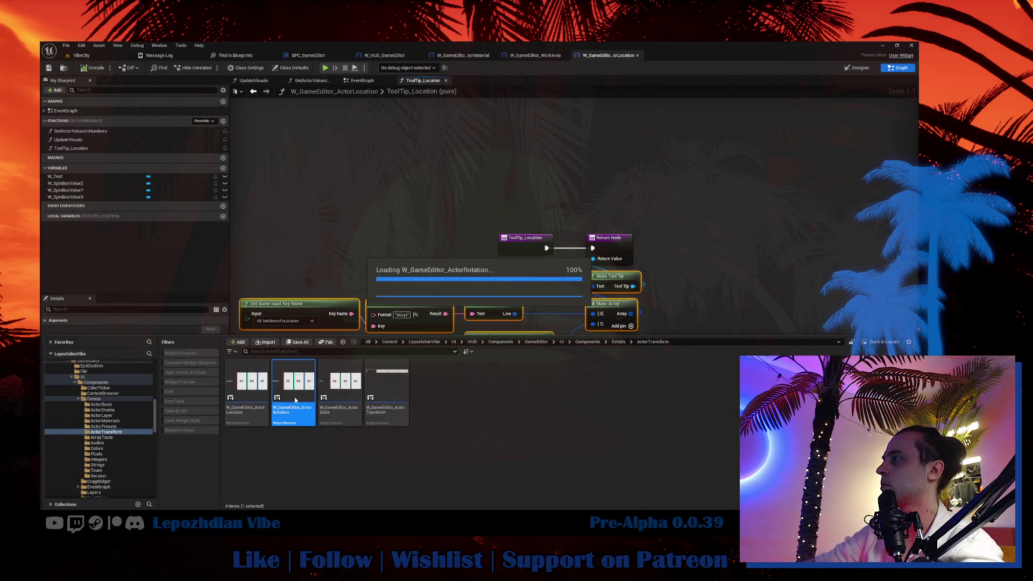
double_click(295, 397)
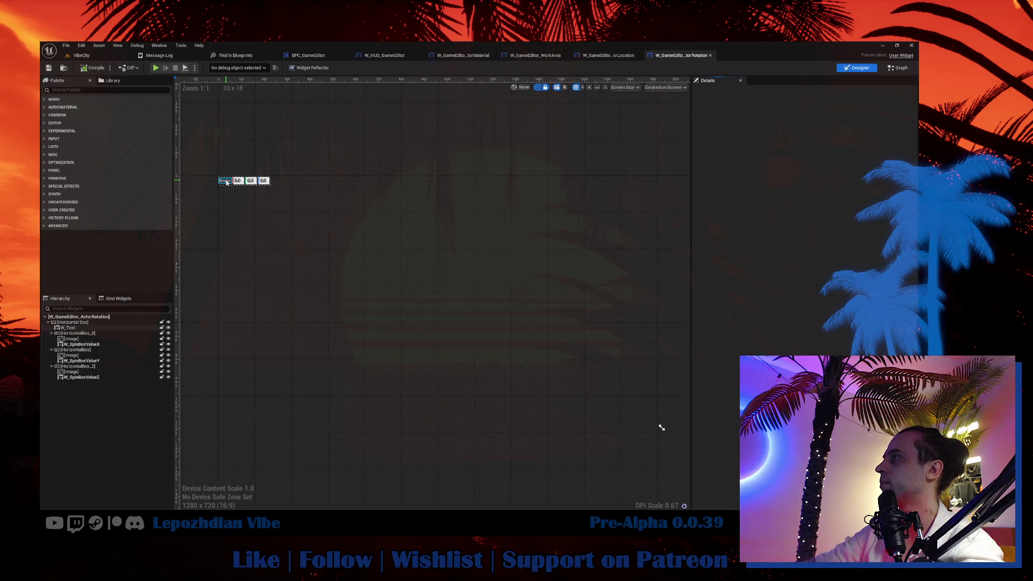
Set the text widget's Visibility to Visible and open the GetToolTipWidget graph.
scroll(802, 296, "down", 5)
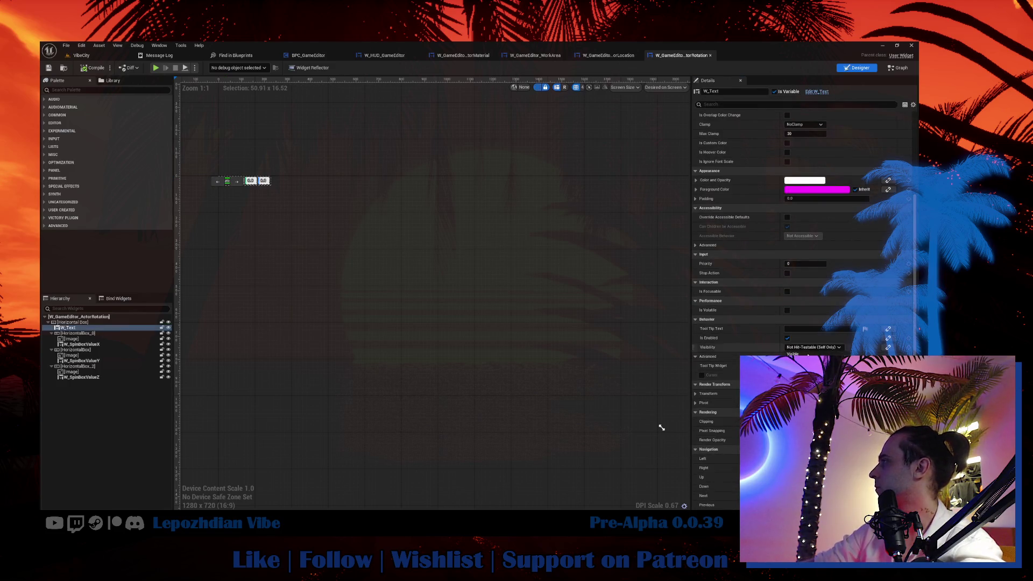
left_click(793, 354)
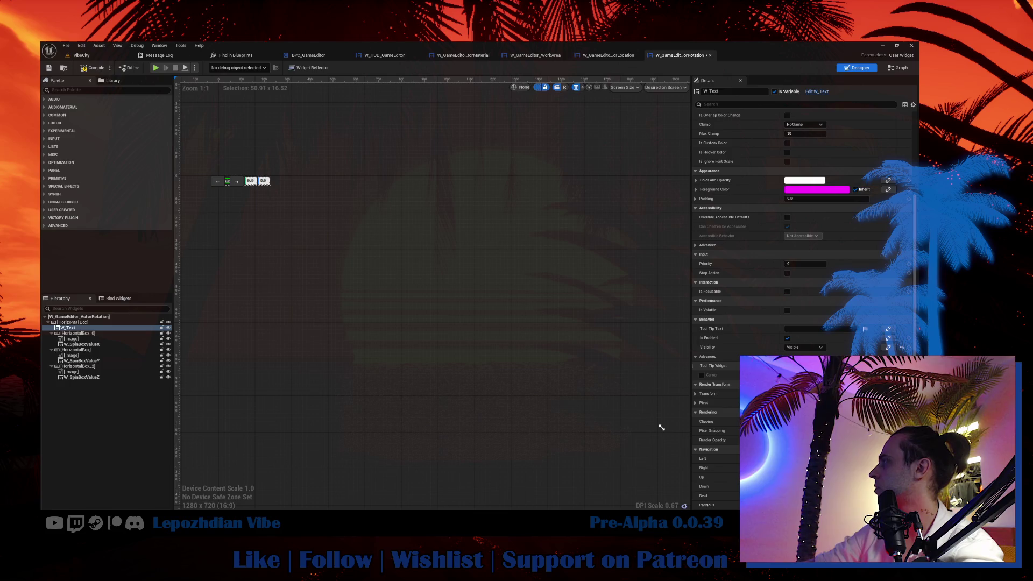
left_click(898, 68)
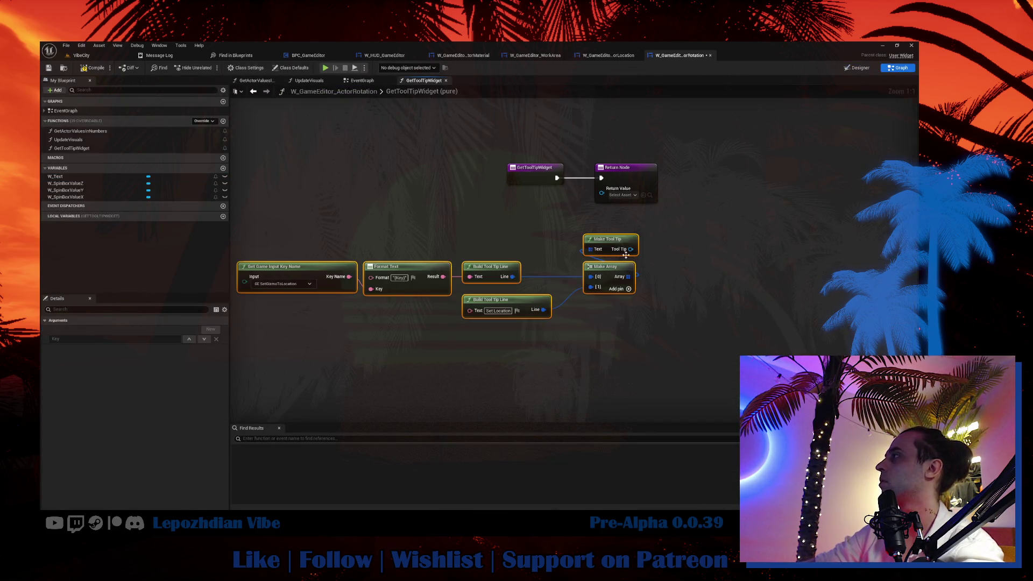
Wire the tooltip to the Return Node and rename the function ToolTip_Rotation.
mouse_move(631, 250)
left_mouse_down()
mouse_move(662, 248)
mouse_move(648, 194)
mouse_move(602, 189)
left_mouse_up()
left_click(95, 149)
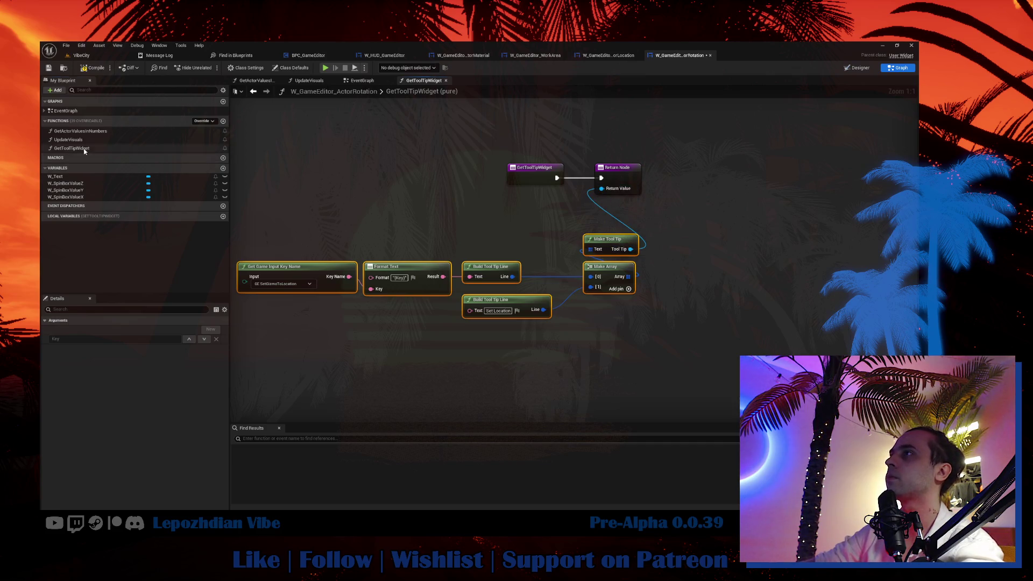
key("F2")
type("ЕшщдЕшз")
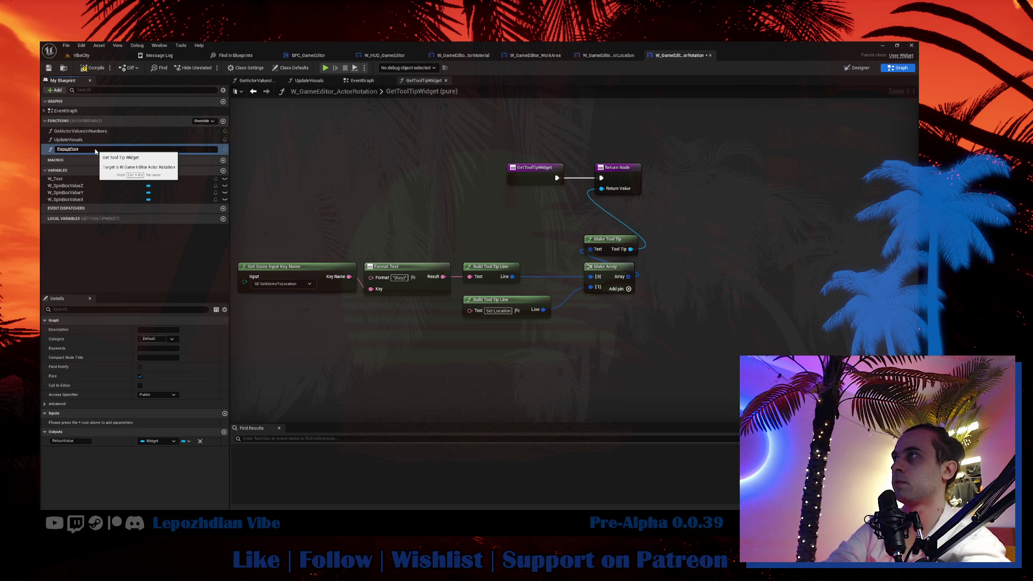
key("BackSpace")
key("BackSpace")
key("BackSpace")
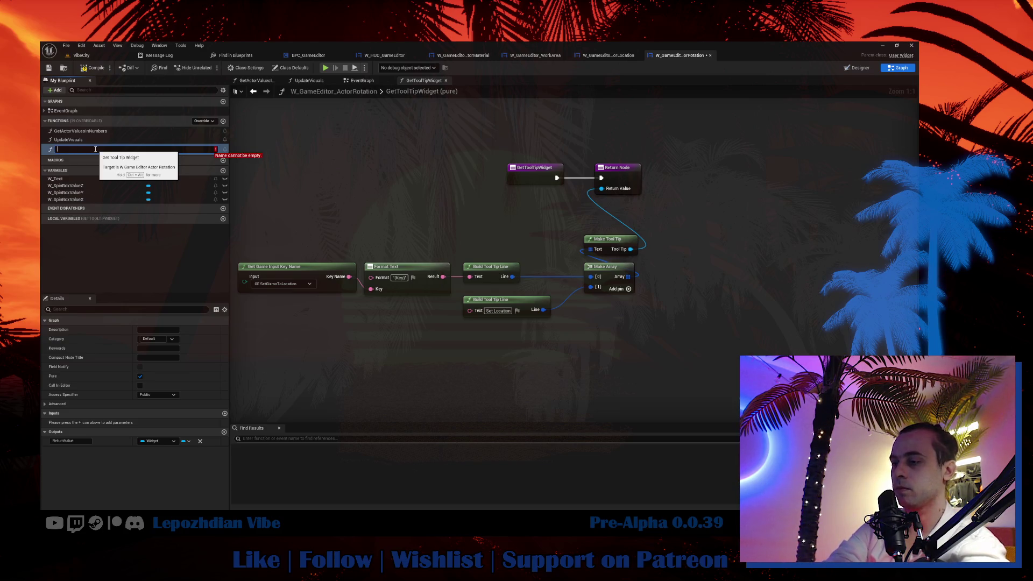
type("ToolTip_Rotation")
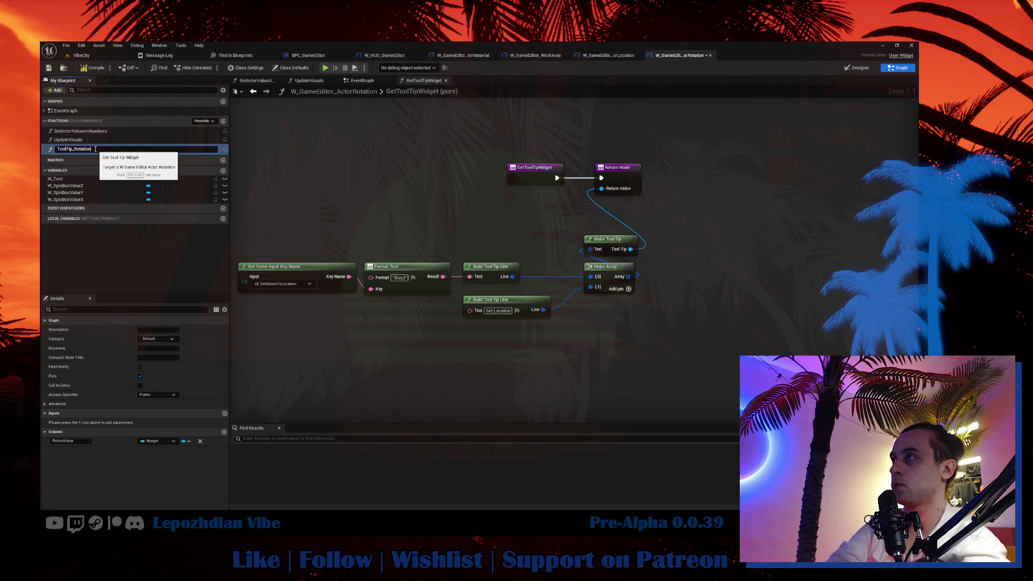
key("Return")
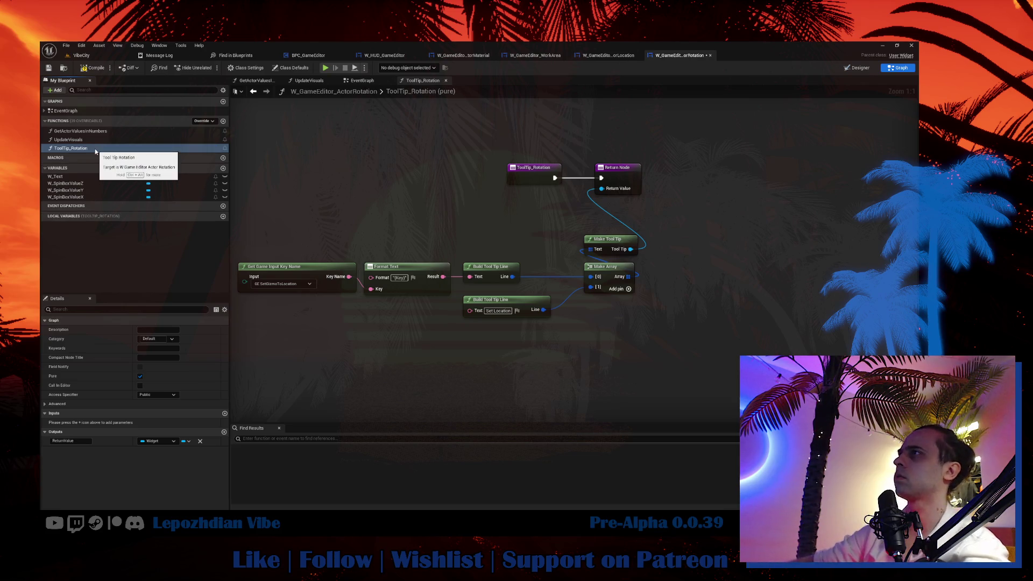
Set the input key to GE SetGizmoToRotation and the text to 'Set Rotation', then compile and save.
left_click(302, 284)
left_click(275, 307)
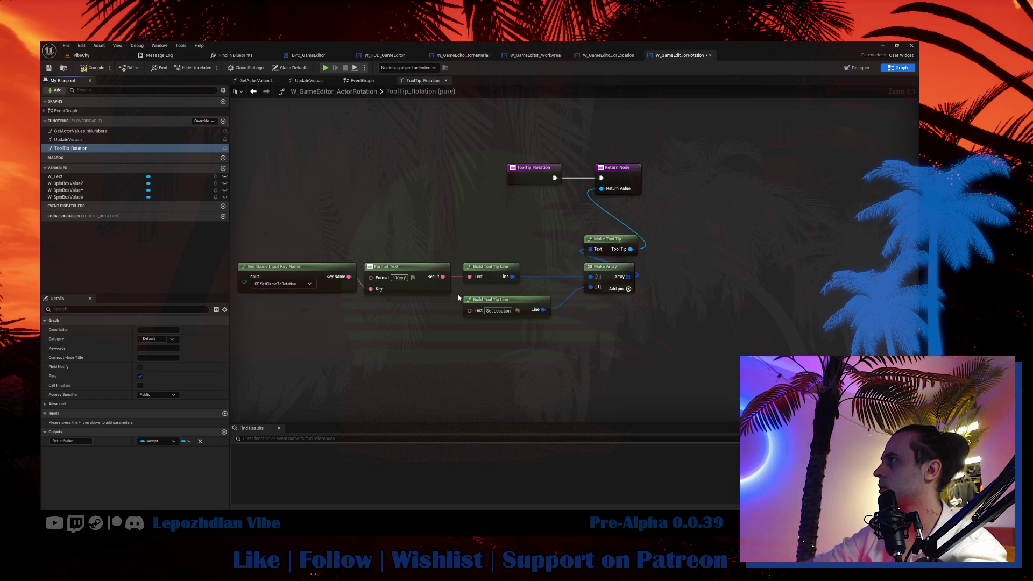
left_click(493, 311)
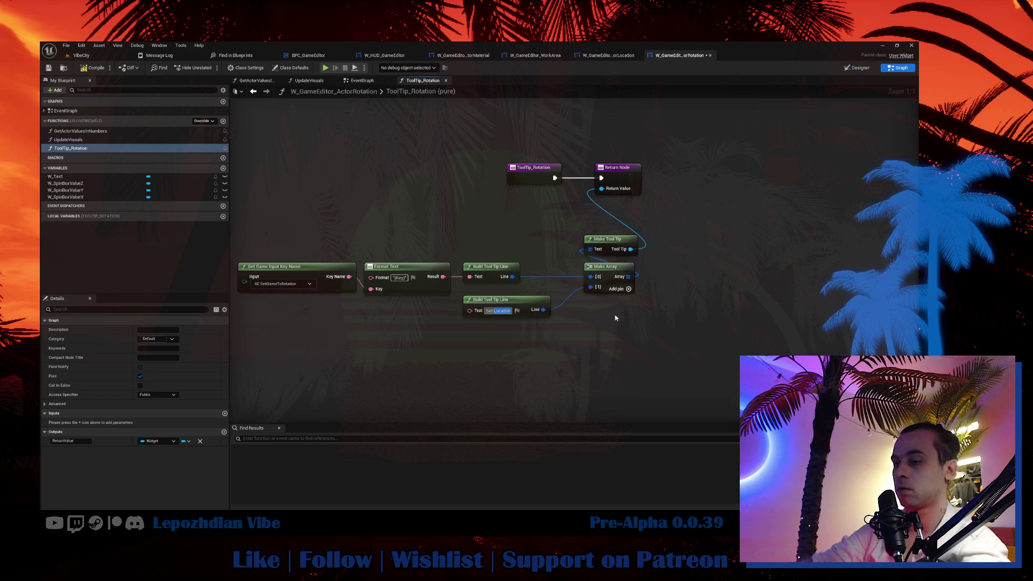
type("Set Rotation")
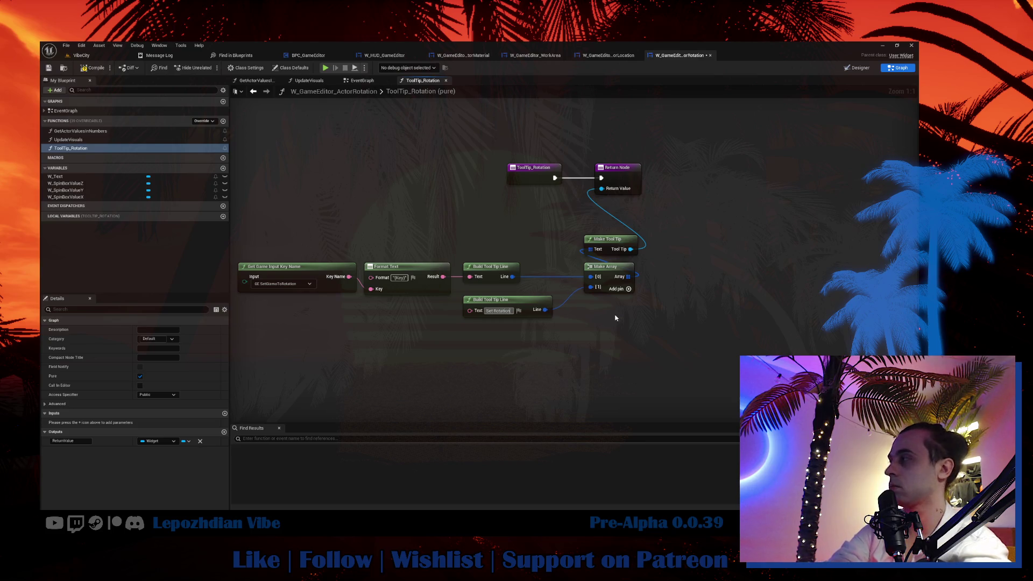
left_click(93, 68)
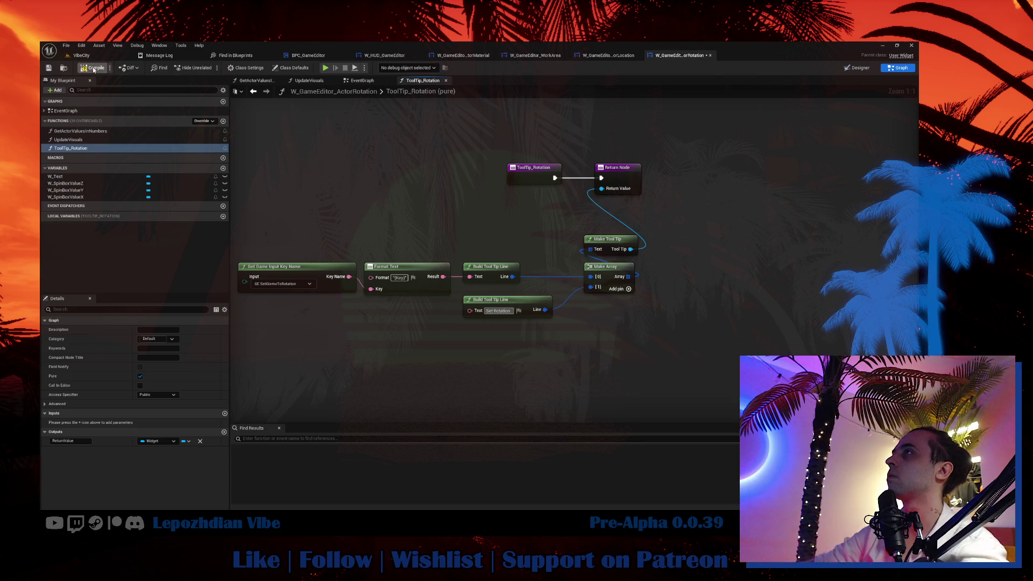
left_click(51, 71)
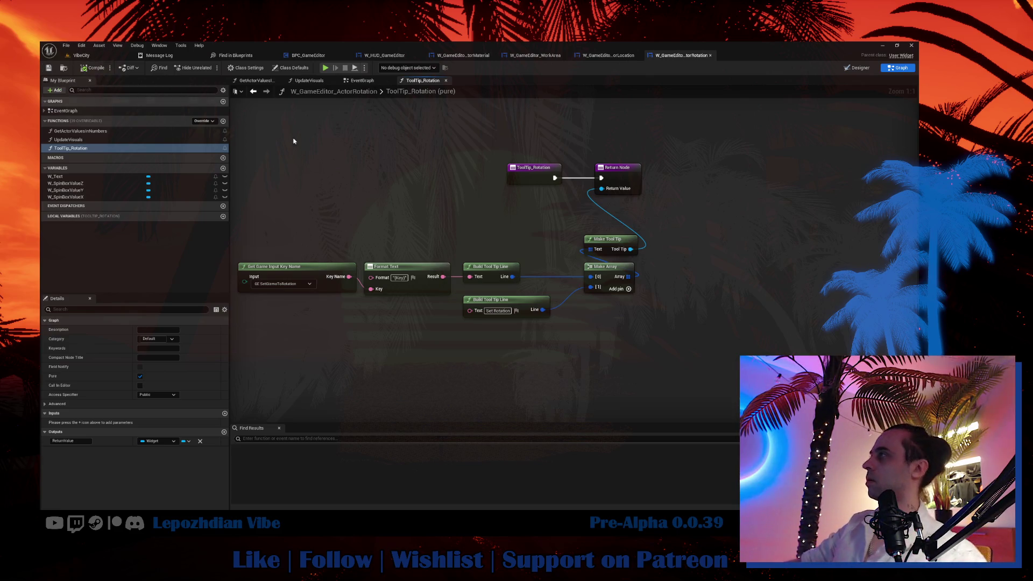
Shift the tooltip node group upward and save the rotation widget again.
left_click_drag(328, 245, 732, 376)
left_click_drag(617, 245, 628, 211)
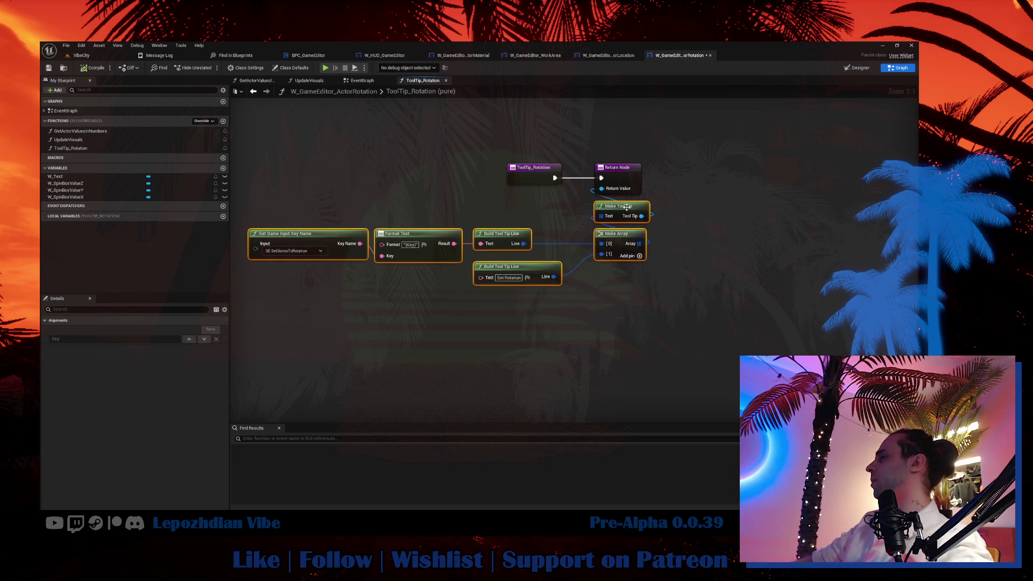
left_click(50, 68)
left_click(63, 69)
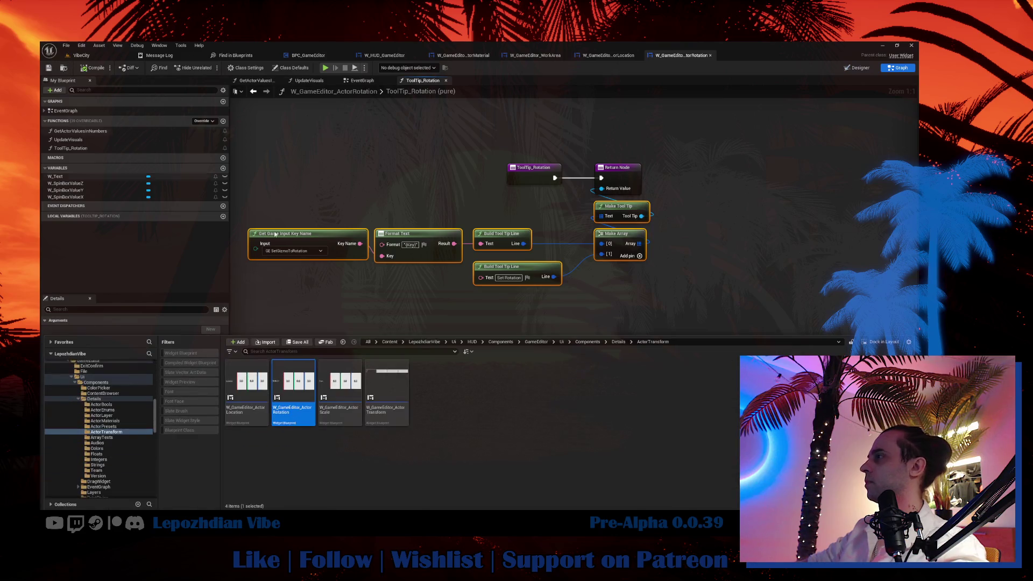
Open W_GameEditor_ActorScale and rename its GetToolTipWidget function to ToolTip_Scale.
left_click(356, 393)
double_click(357, 393)
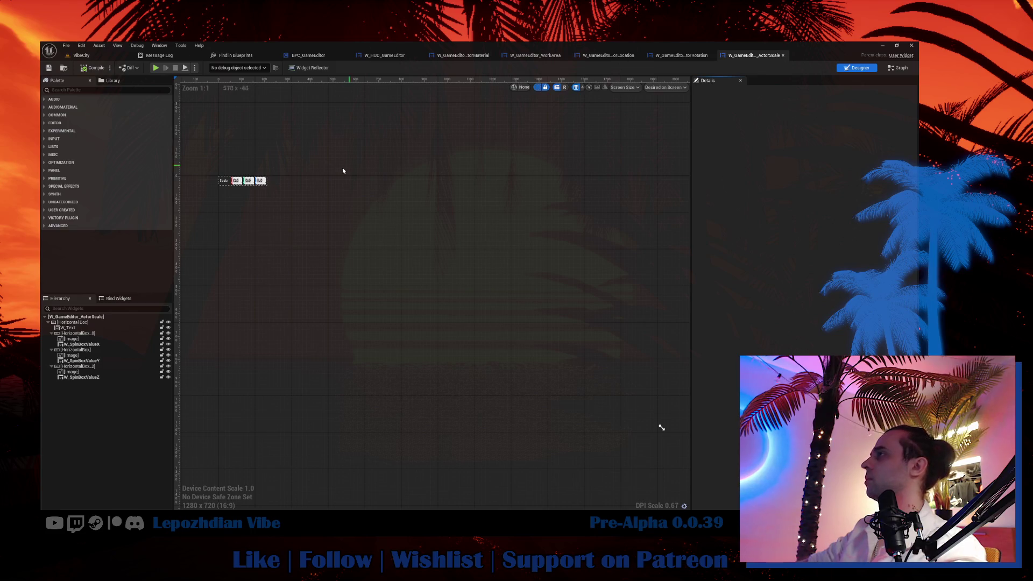
left_click(223, 182)
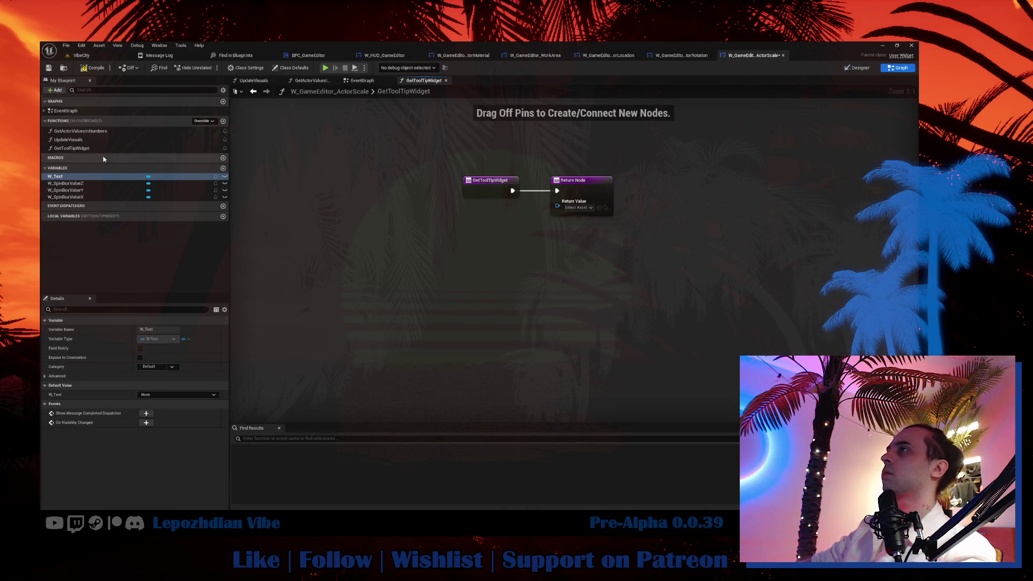
left_click(94, 150)
key("F2")
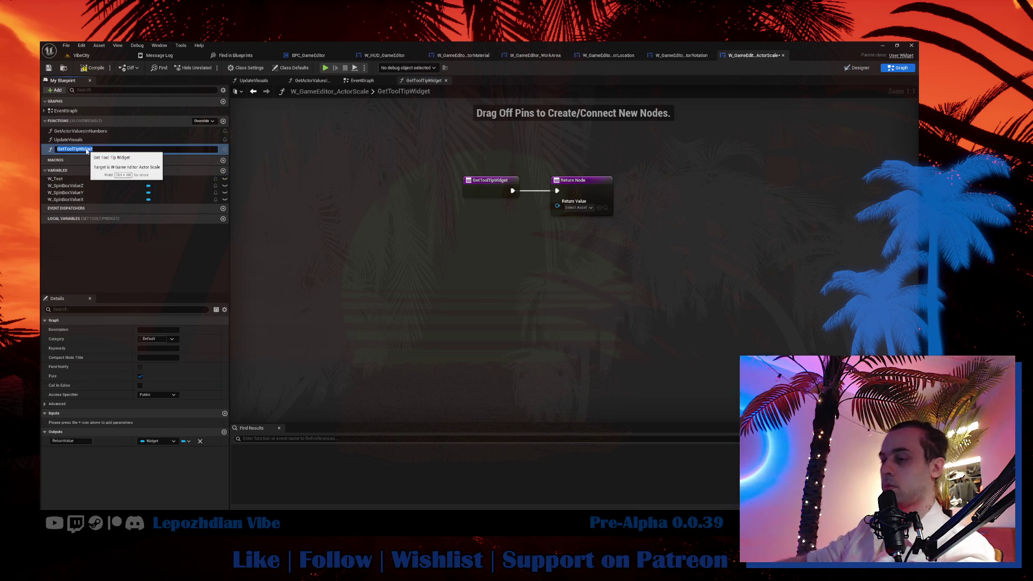
type("ToolTip")
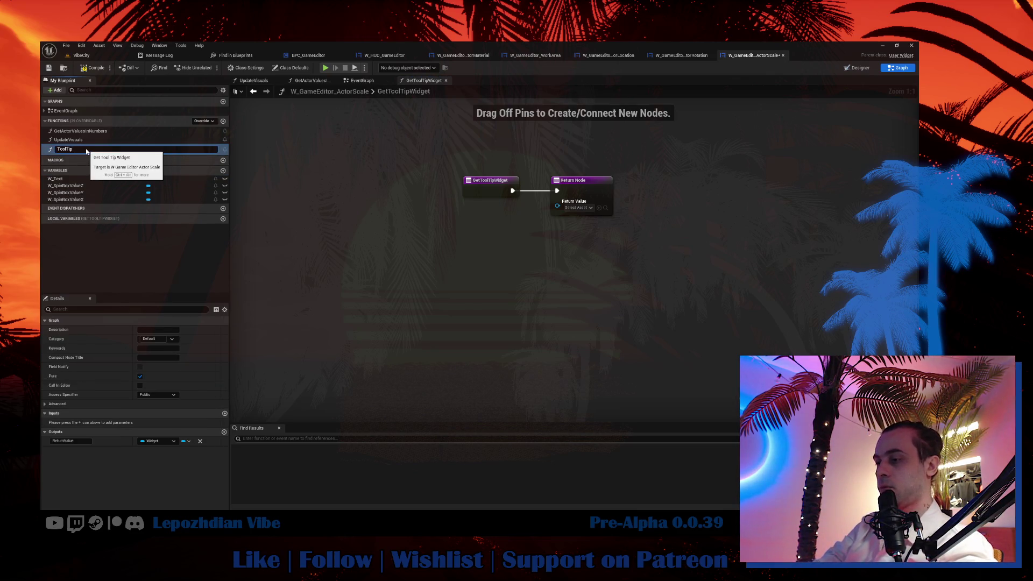
type("_Scale")
key("Return")
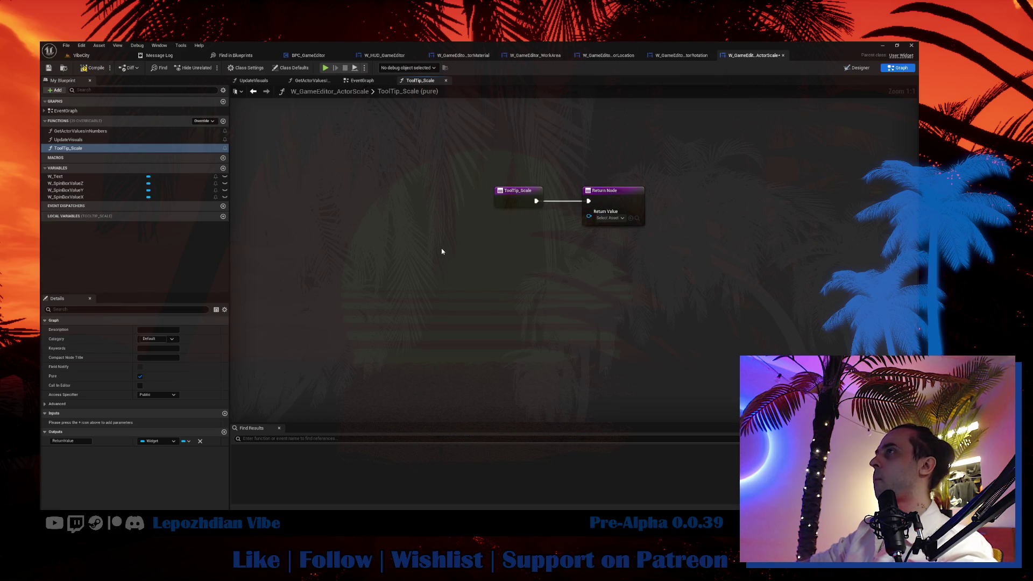
Paste the tooltip nodes, set text 'Set Scale' and input GE SetGizmoToScale, then compile and save.
key("ctrl+v")
mouse_move(604, 266)
left_mouse_down()
mouse_move(616, 283)
mouse_move(589, 216)
left_mouse_up()
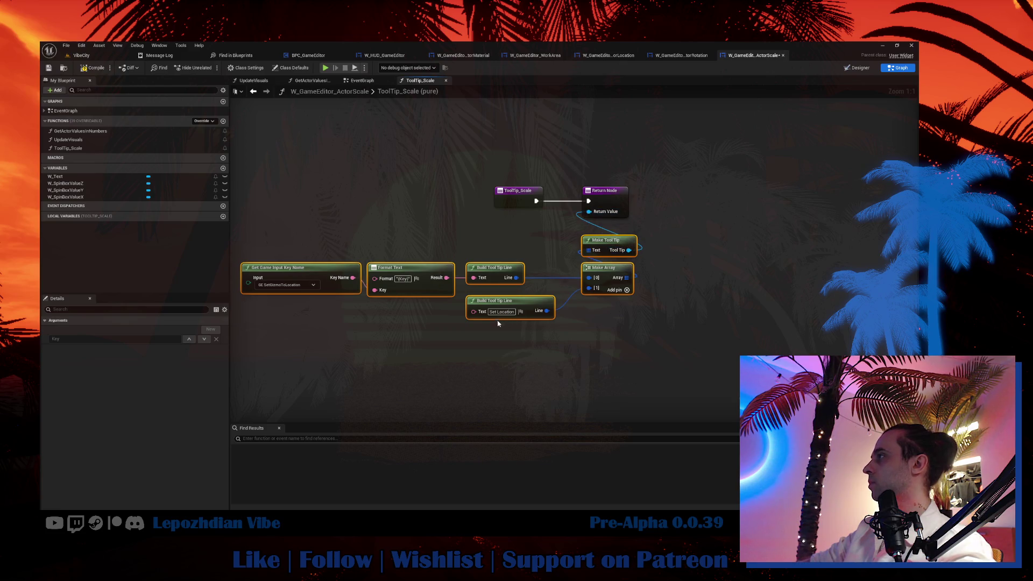
double_click(508, 311)
type("Scale")
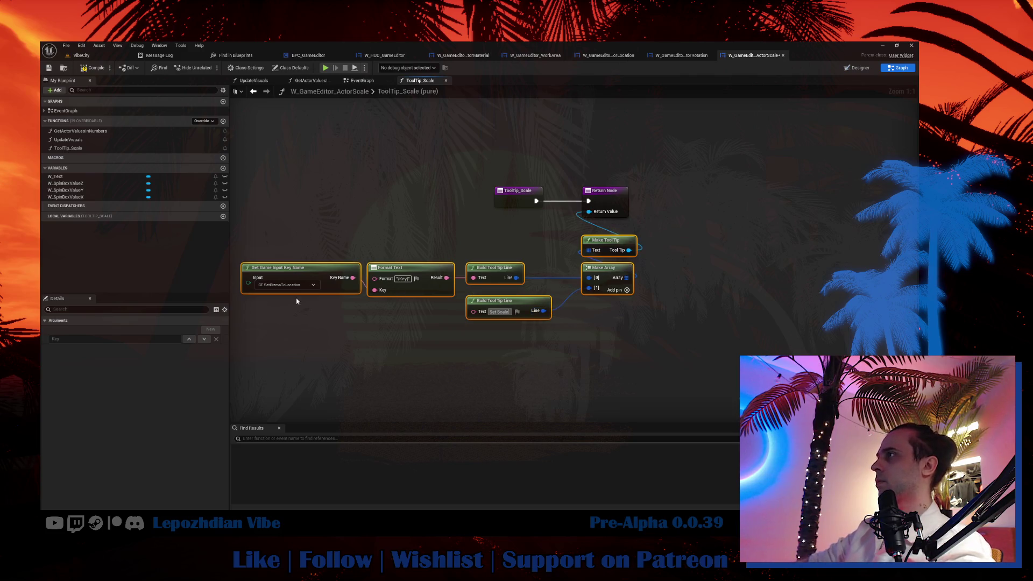
left_click(285, 285)
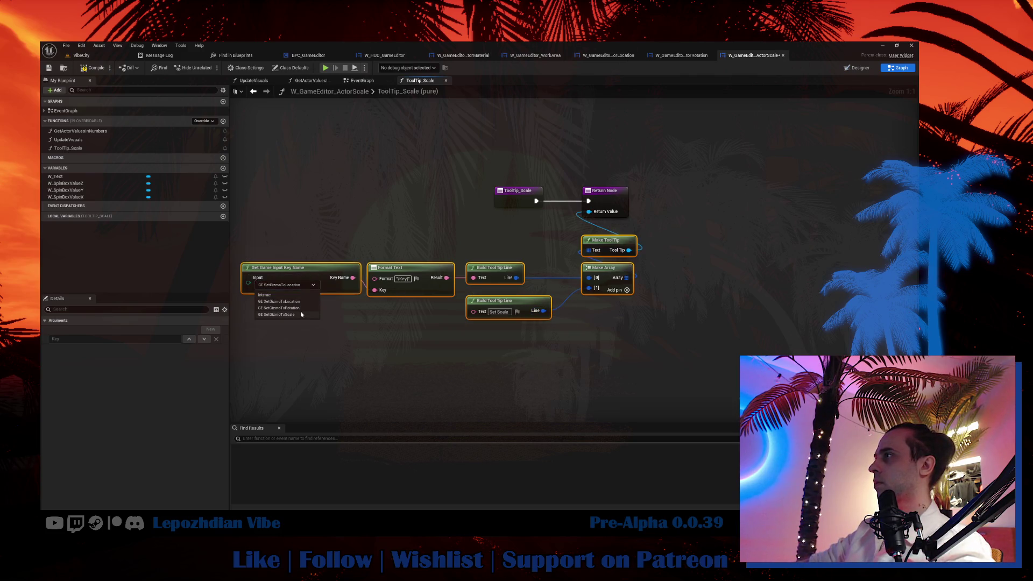
left_click(300, 312)
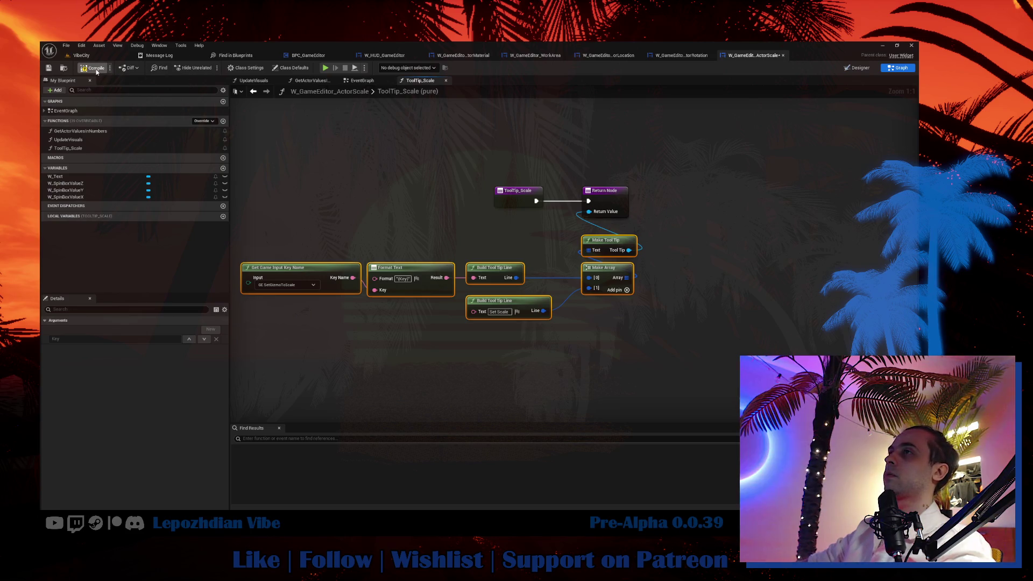
left_click(49, 68)
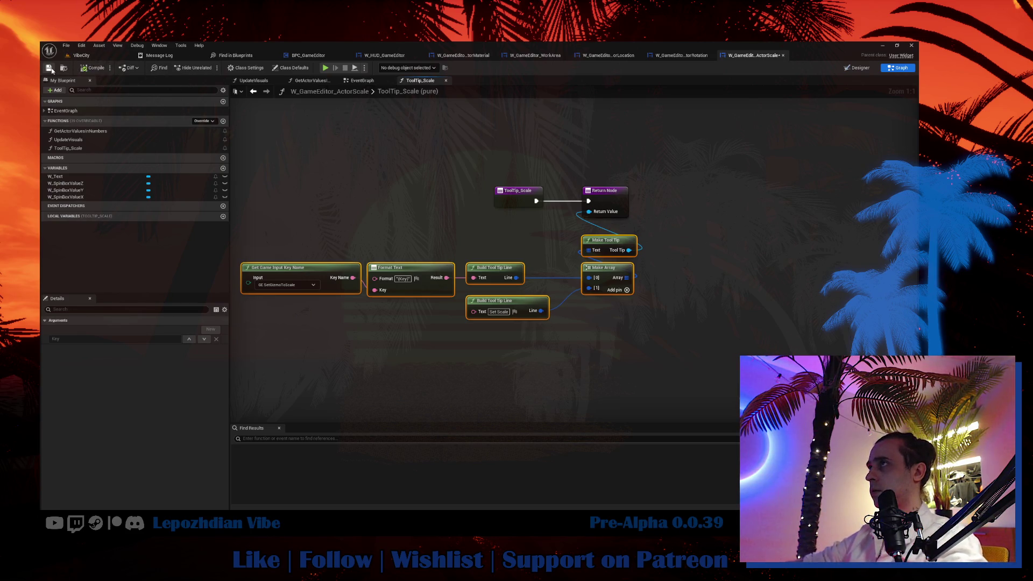
left_click(81, 57)
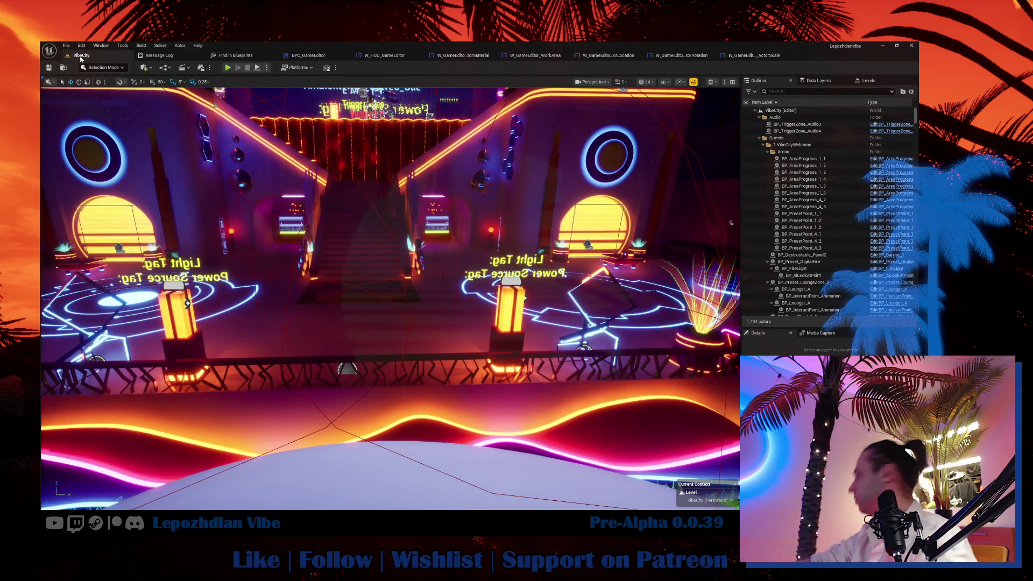
Save all levels and assets, then start a play test.
left_click(84, 65)
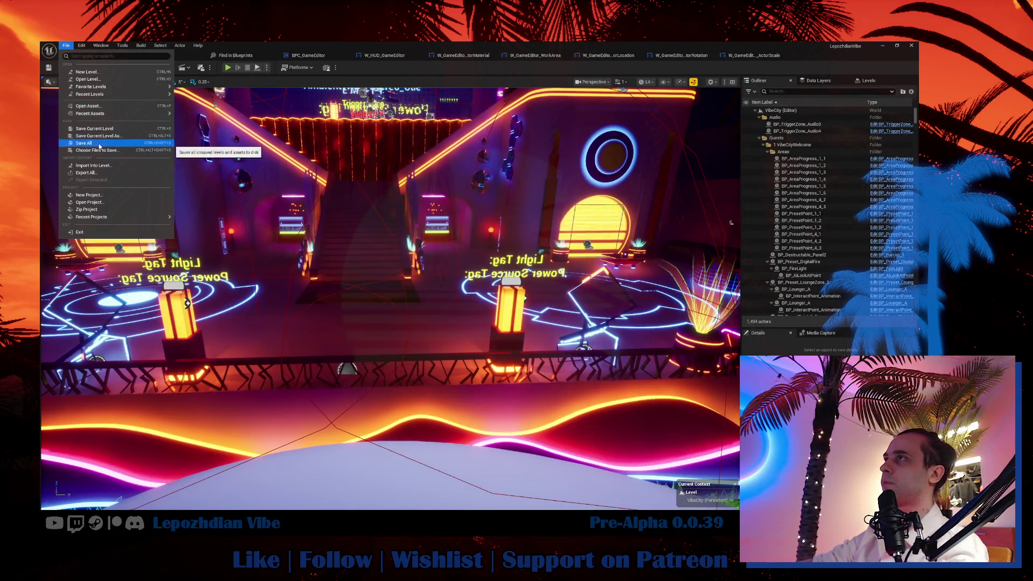
left_click(183, 90)
left_click(229, 67)
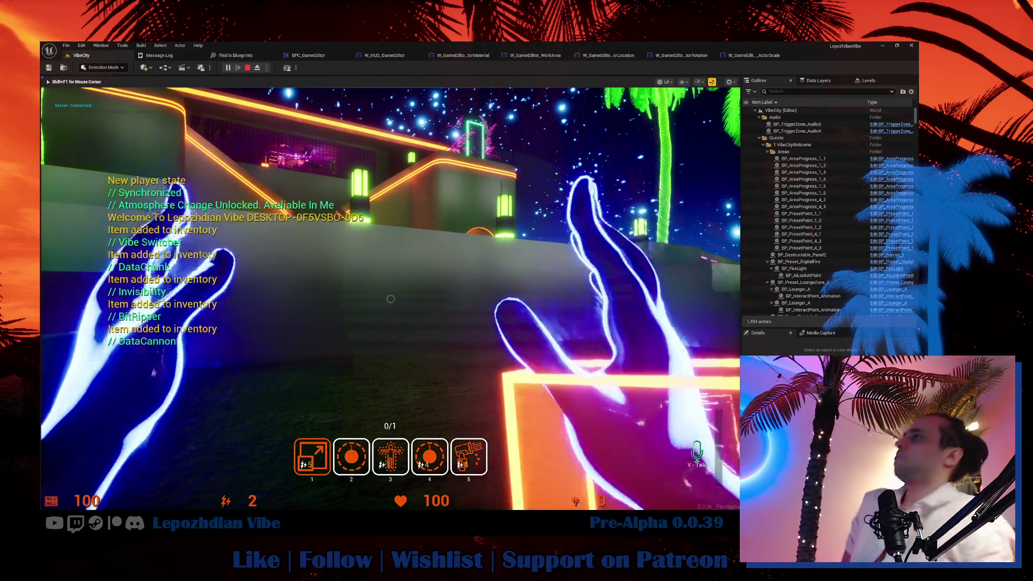
Browse the in-game Settings > Controls > UDP Settings command list, then end the play test.
key("Tab")
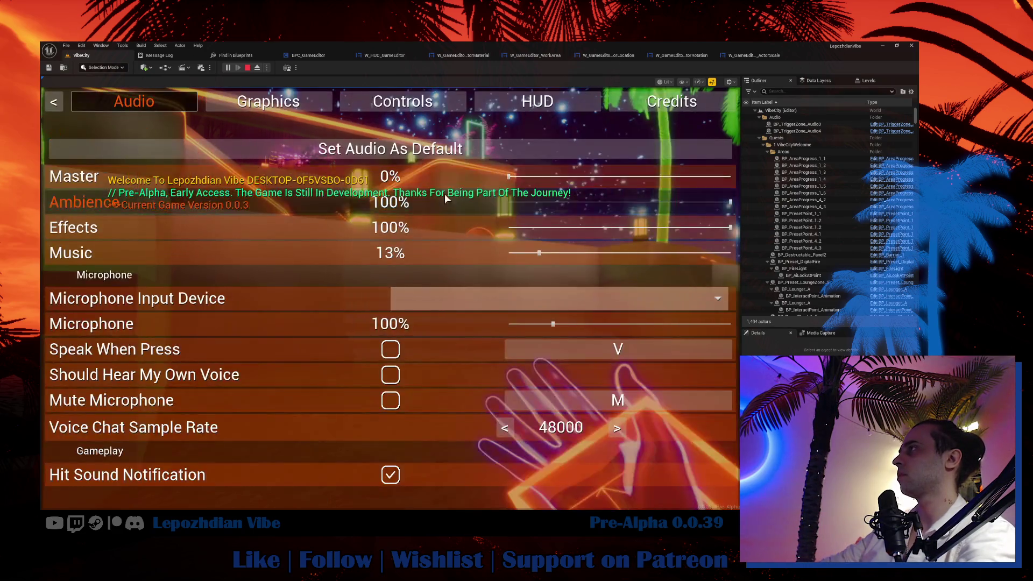
left_click(392, 107)
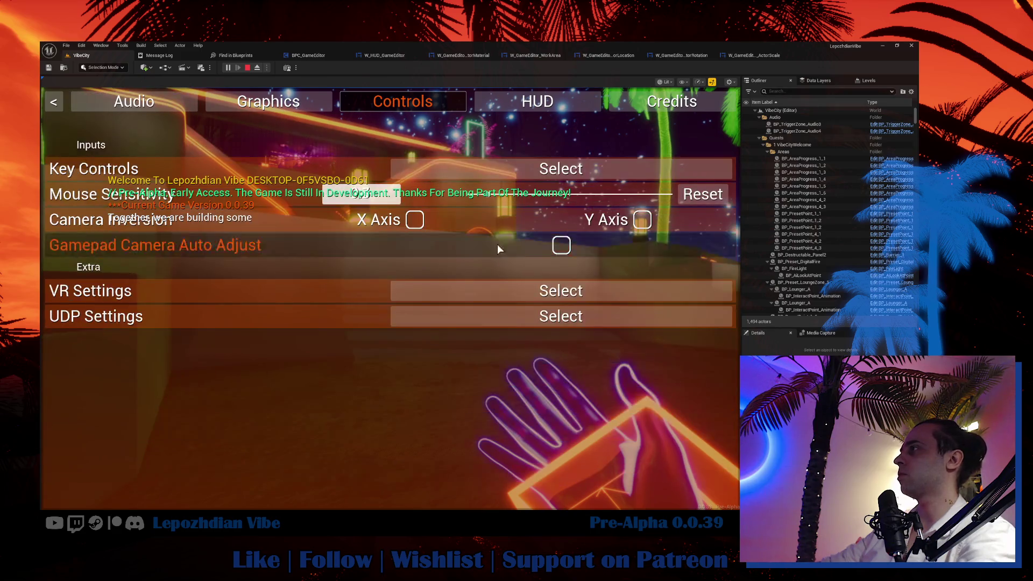
left_click(522, 319)
scroll(225, 367, "down", 4)
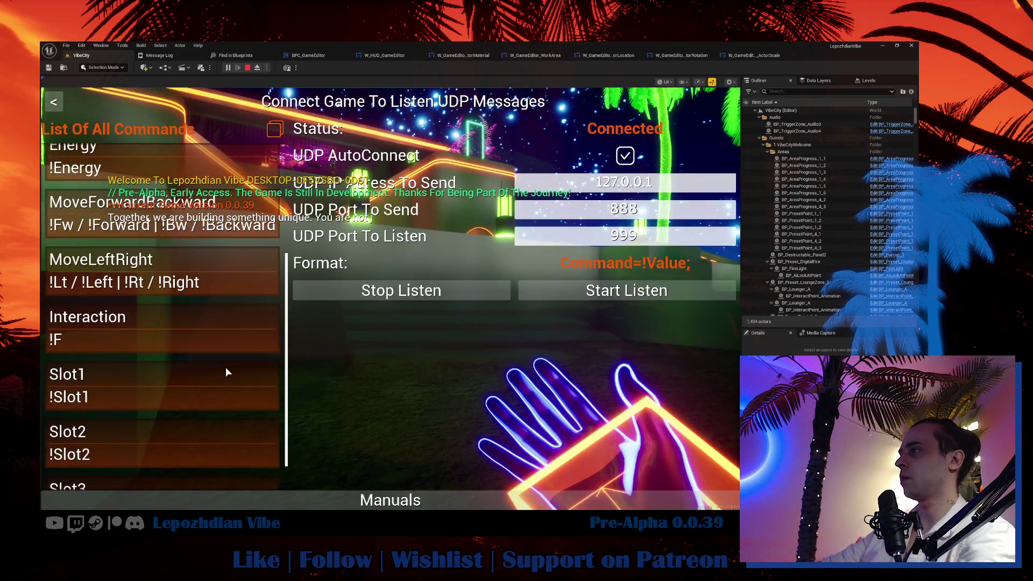
scroll(231, 387, "up", 4)
scroll(230, 380, "down", 4)
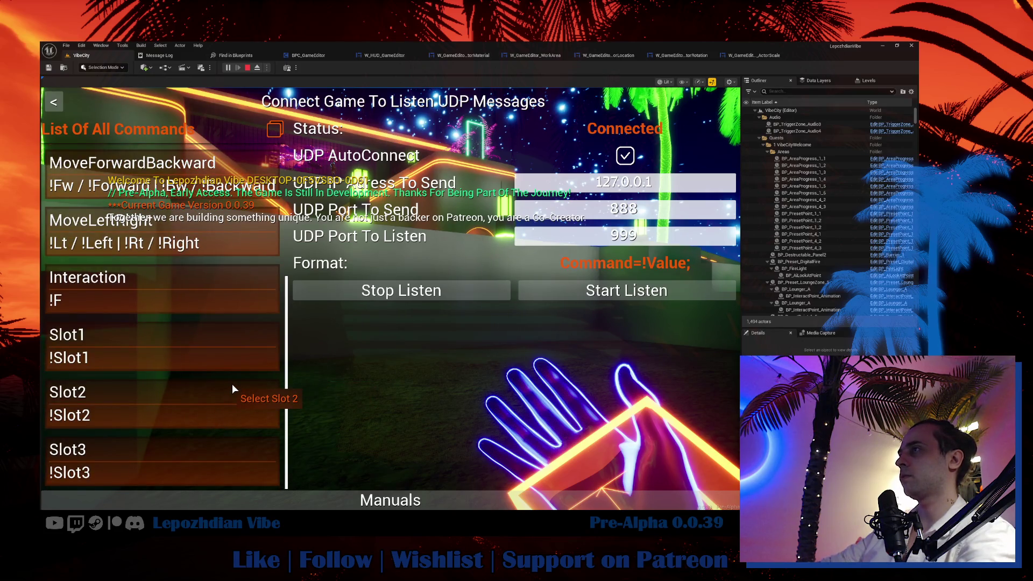
key("Escape")
key("Escape")
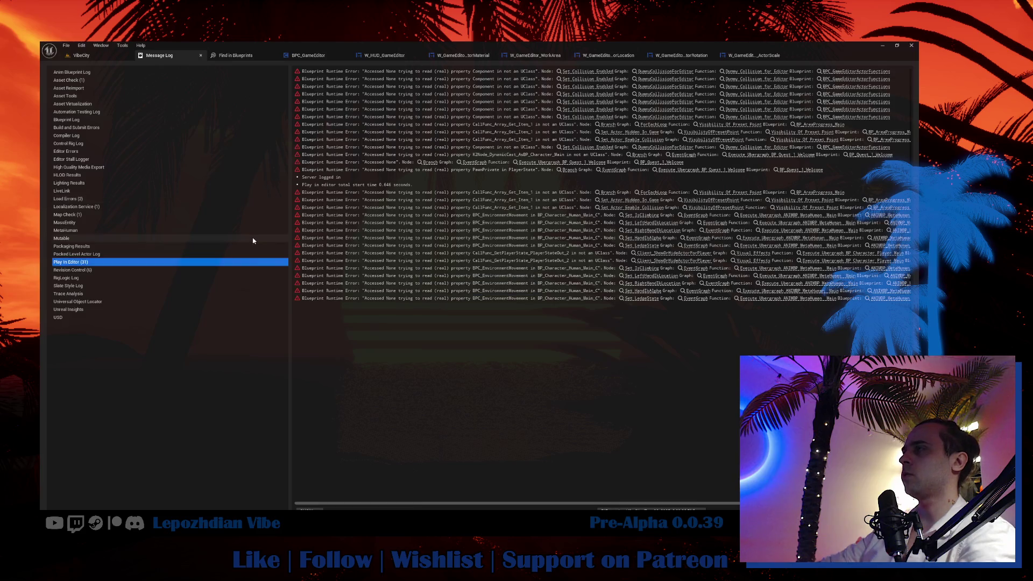
key("ctrl+space")
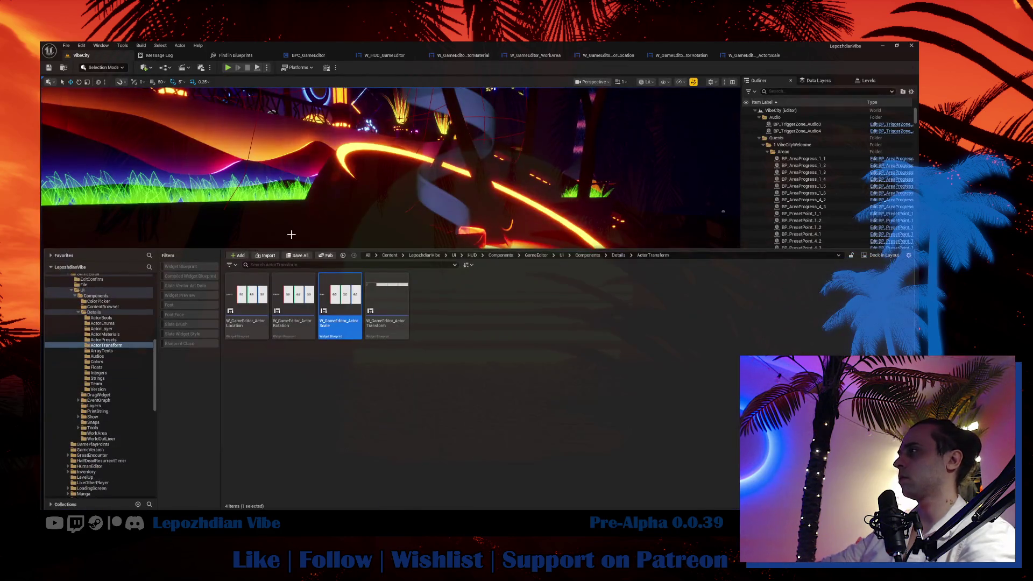
Search the Content folder for 'udp' and open the DT_UDPCommands data table.
scroll(70, 335, "up", 10)
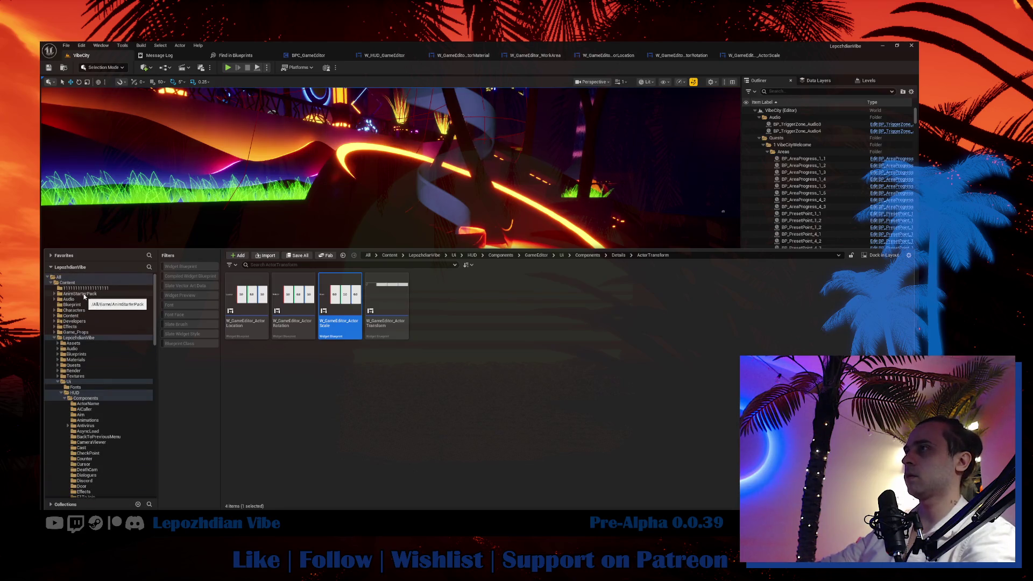
left_click(67, 283)
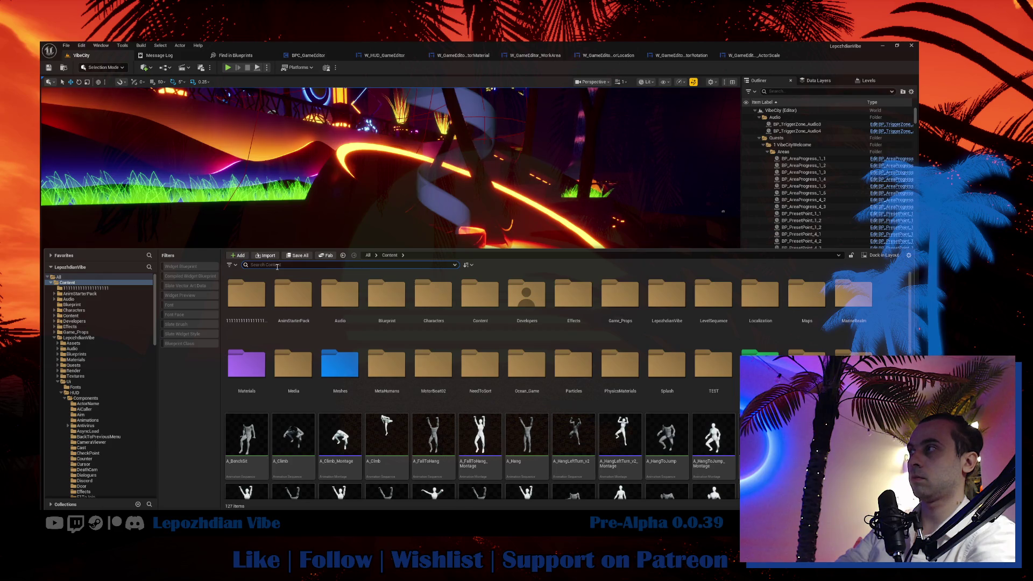
type("udp")
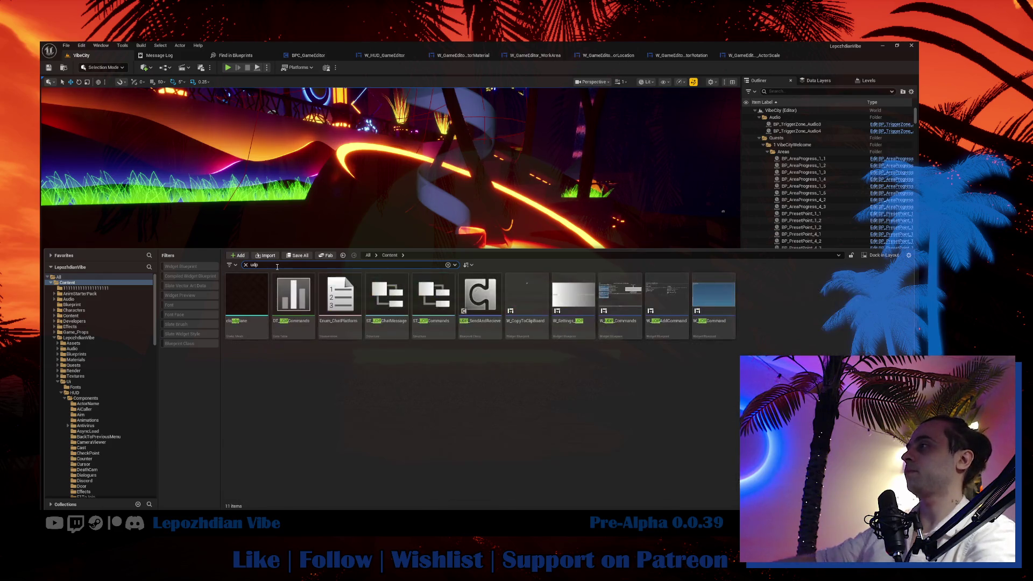
left_click(306, 308)
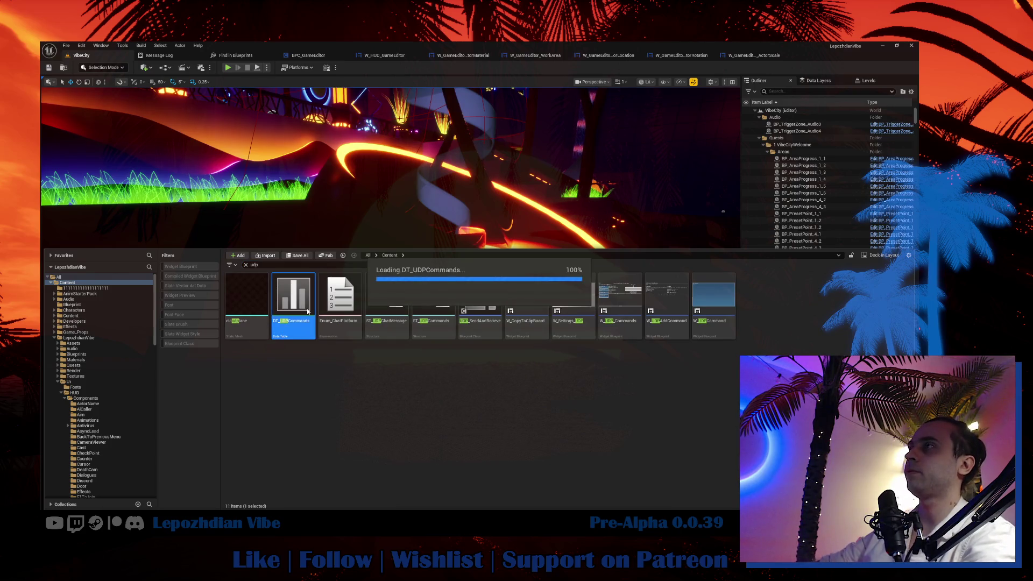
double_click(306, 308)
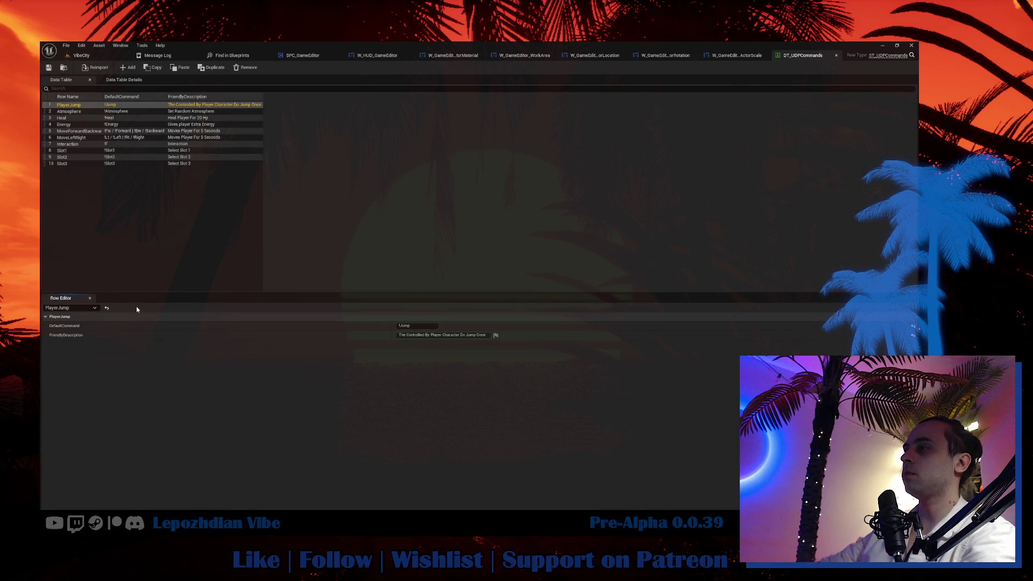
Duplicate the Slot3 row into new rows named Slot4 and Slot5.
right_click(67, 164)
left_click(93, 215)
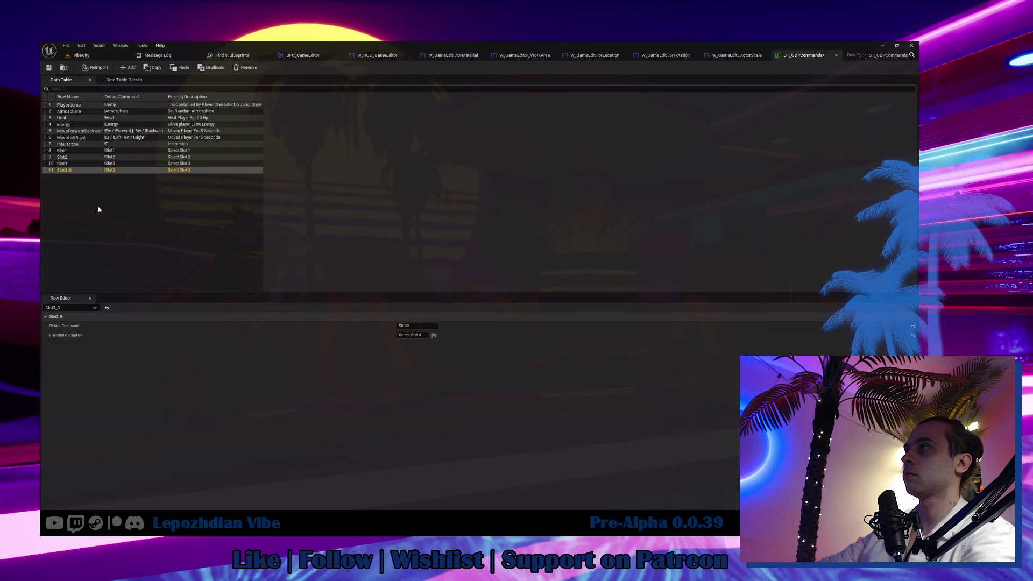
double_click(70, 171)
type("Slot4")
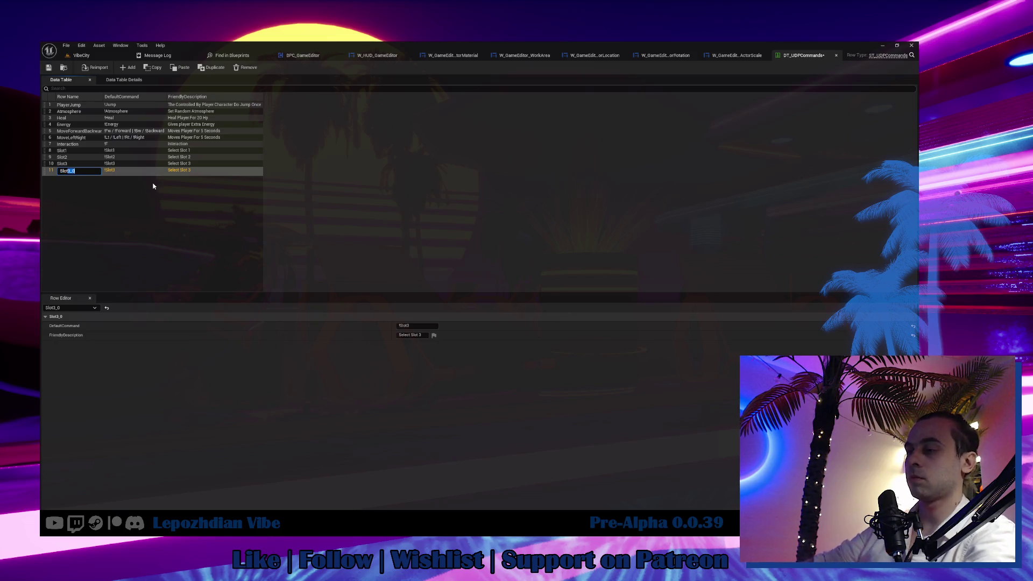
key("Return")
right_click(72, 175)
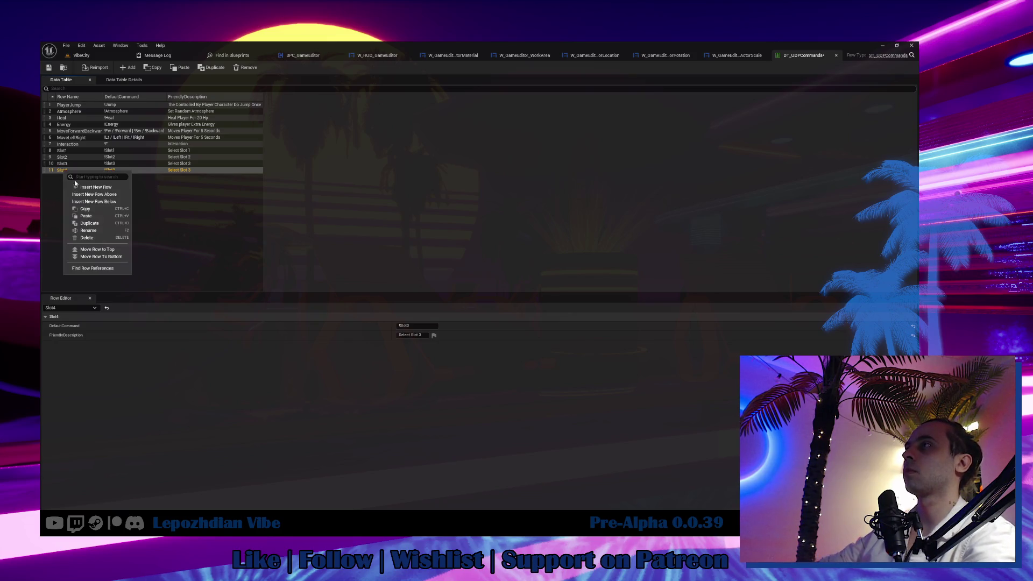
left_click(97, 221)
double_click(68, 178)
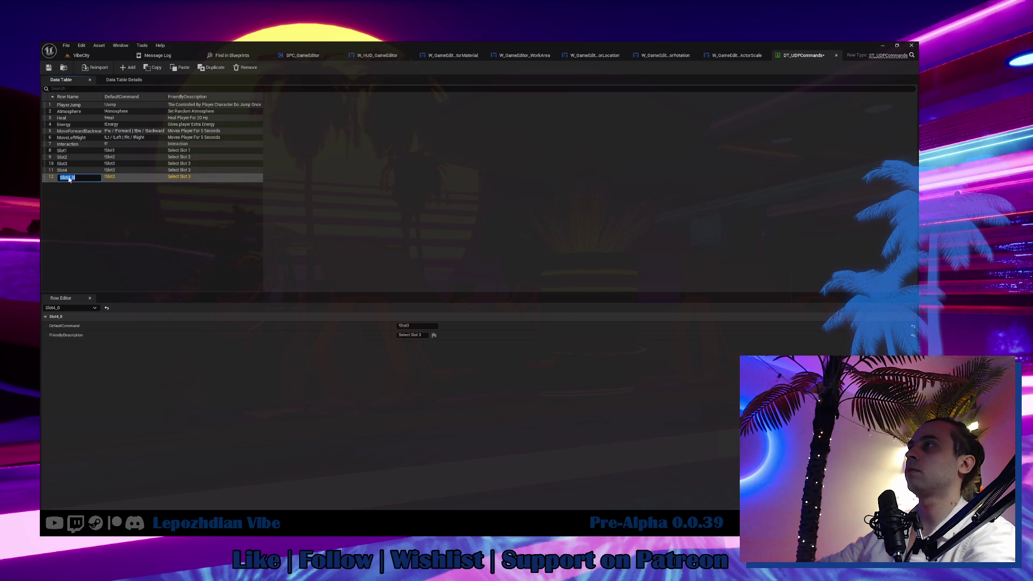
key("BackSpace")
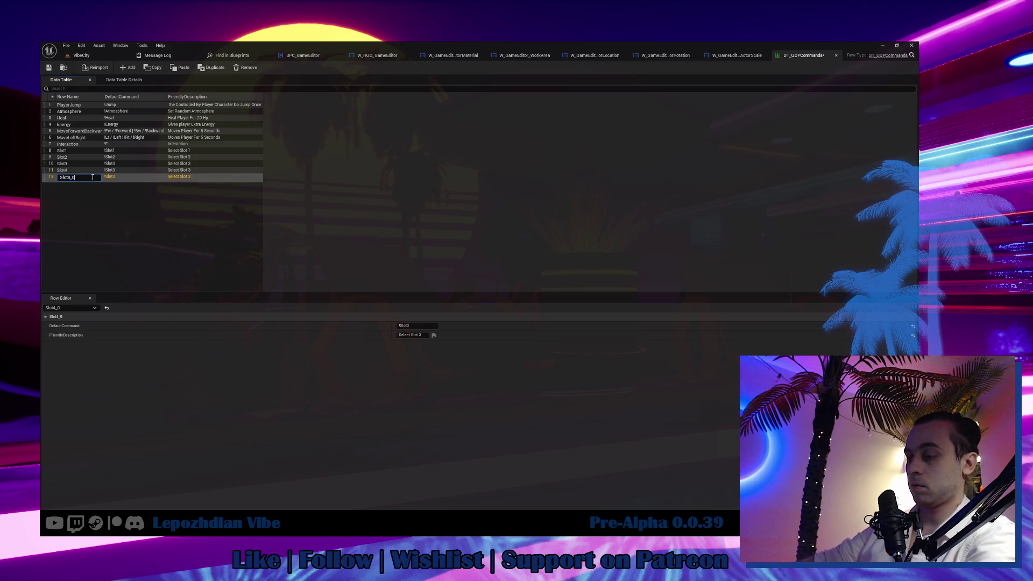
type("5")
key("Return")
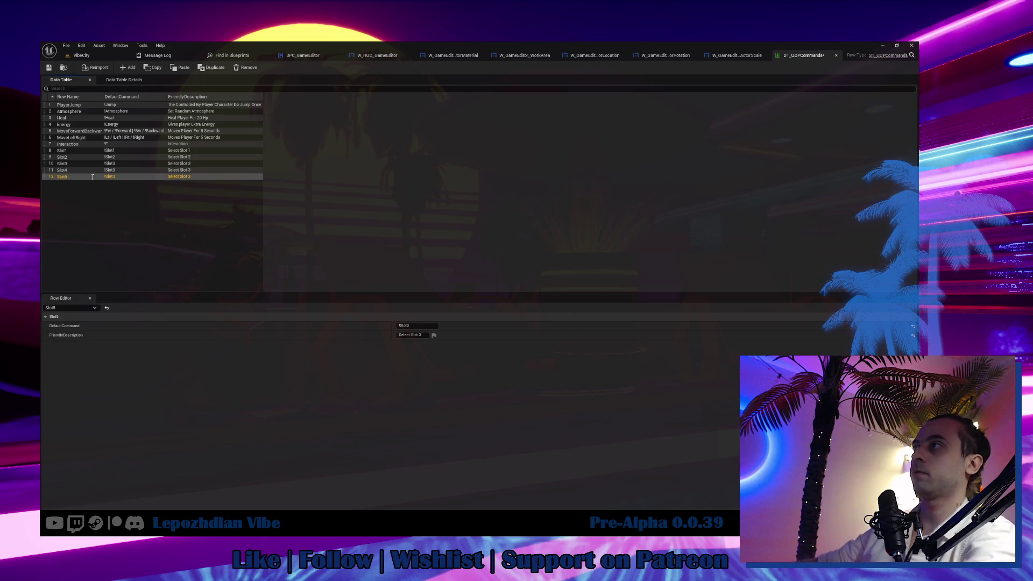
Duplicate the Slot5 and Slot6 rows to add rows named Slot6 and Slot7.
right_click(93, 178)
left_click(124, 230)
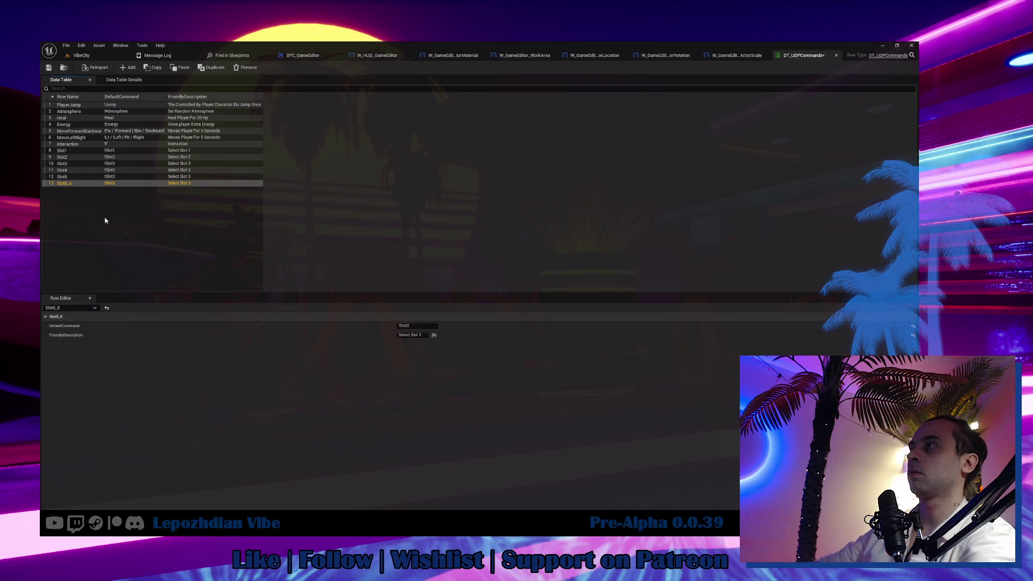
left_click(77, 183)
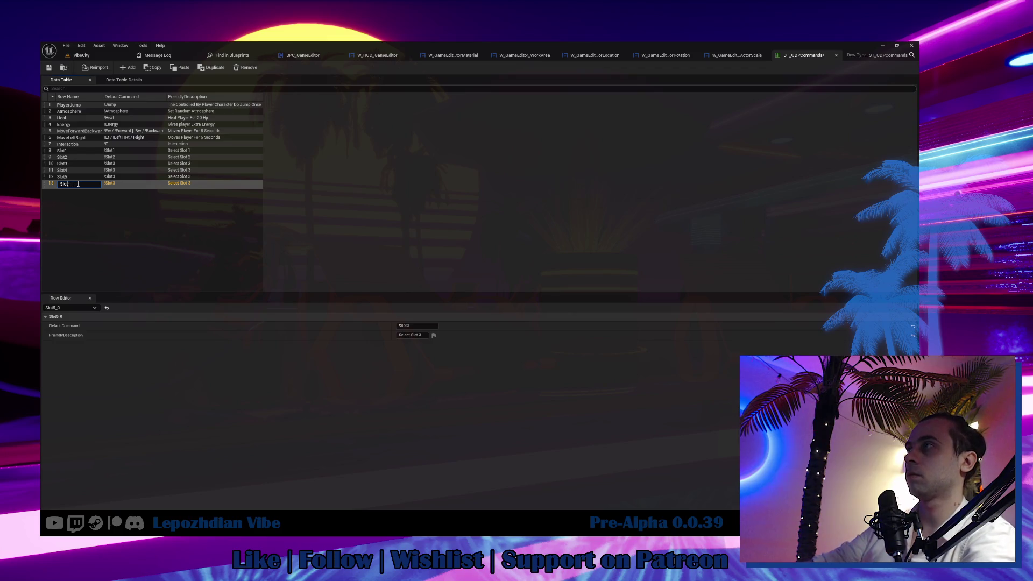
type("6")
key("Return")
left_click(73, 191)
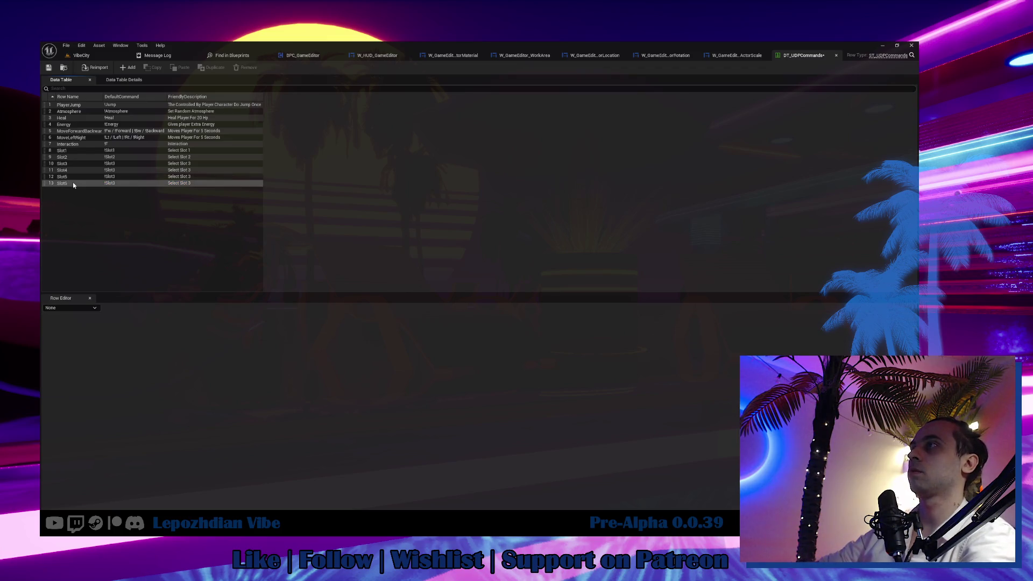
right_click(74, 185)
left_click(110, 235)
left_click(84, 191)
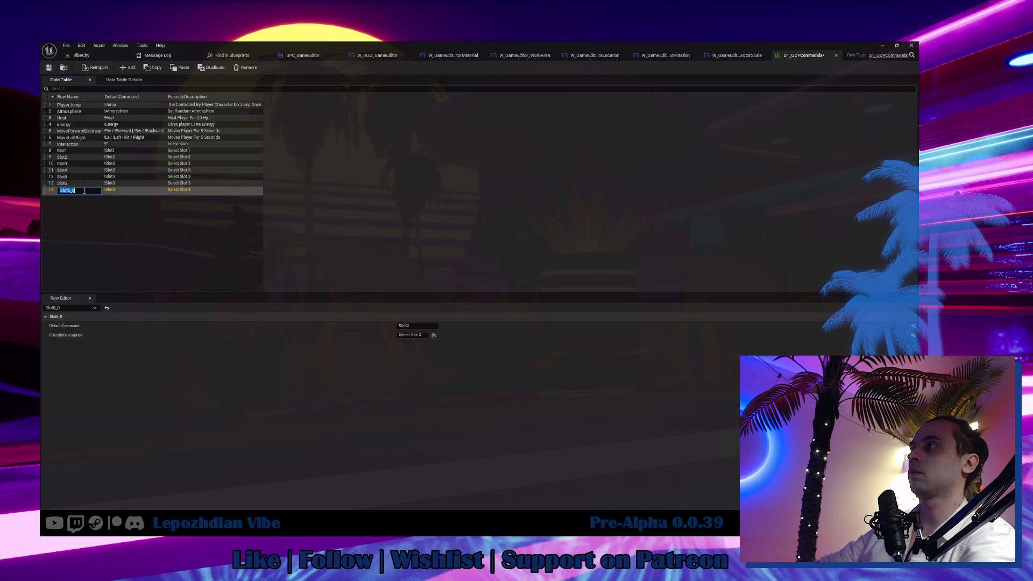
type("7")
key("Return")
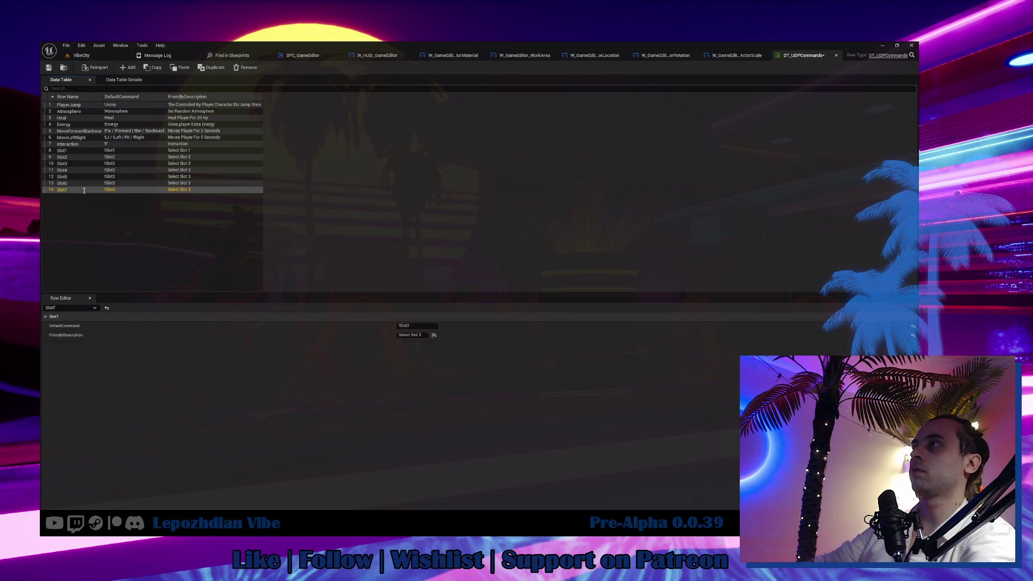
Duplicate further rows to add Slot8, Slot9 and a tenth row named with 10.
right_click(81, 191)
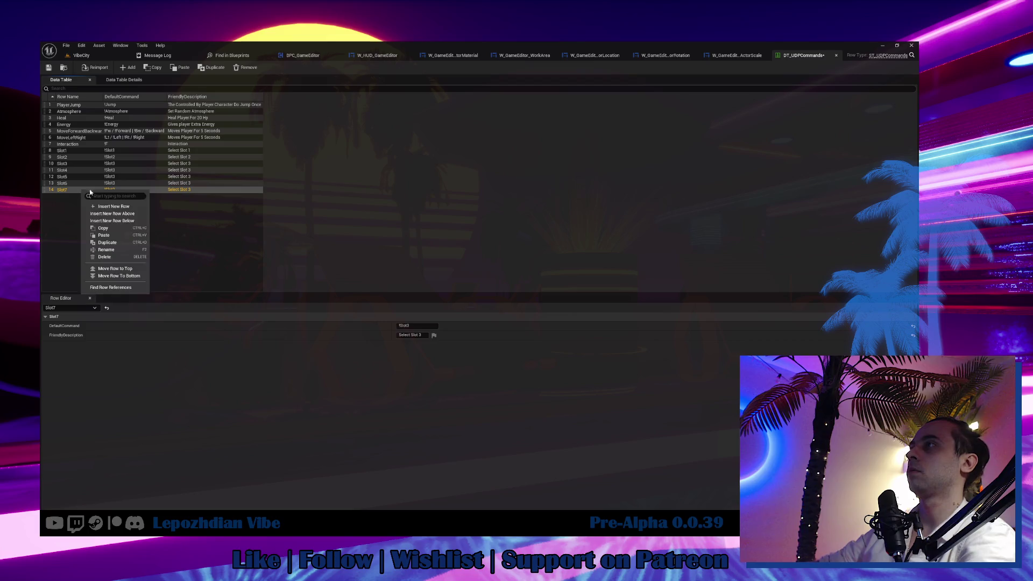
left_click(109, 237)
left_click(79, 197)
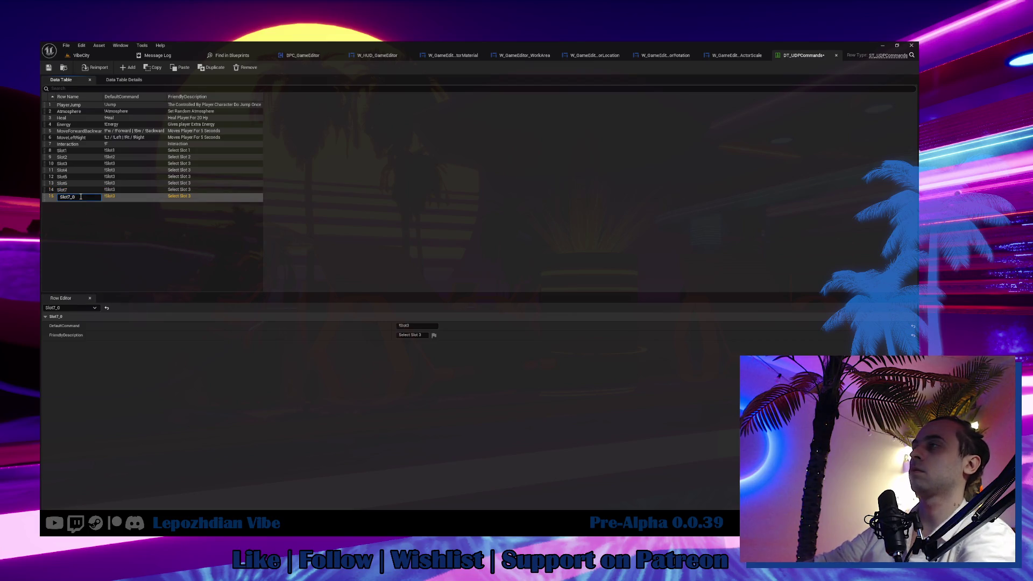
key("Return")
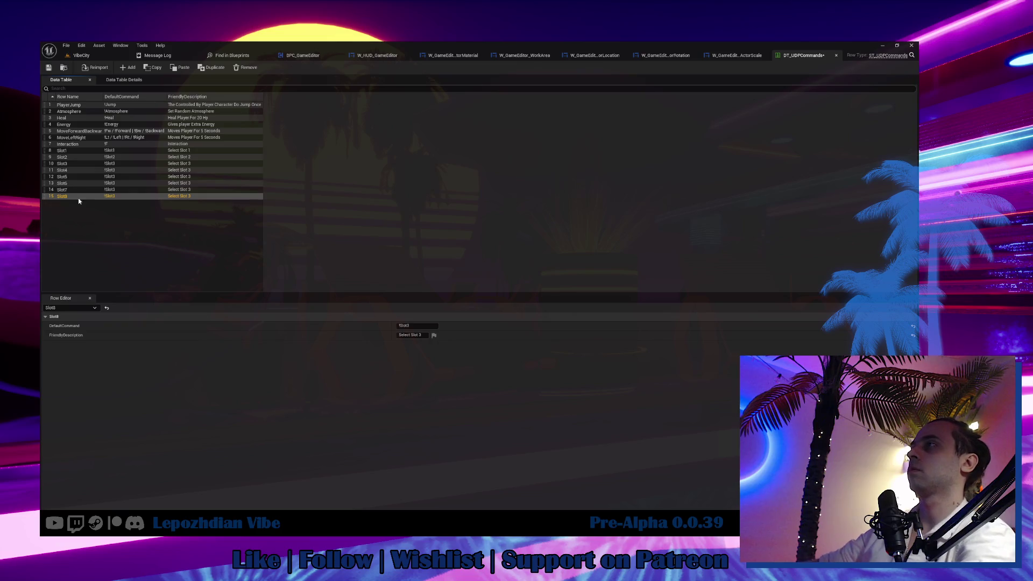
right_click(75, 203)
left_click(107, 258)
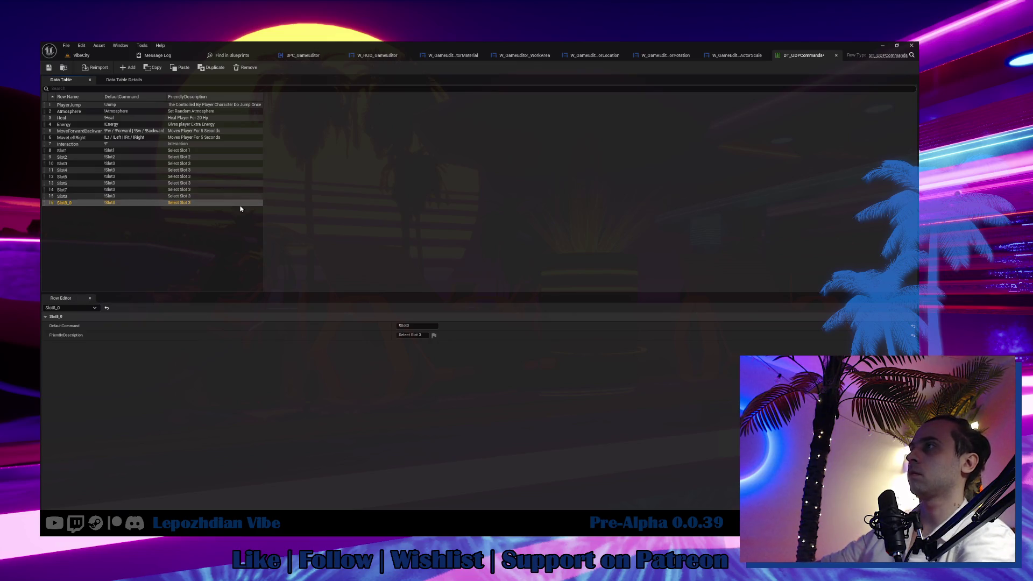
double_click(77, 203)
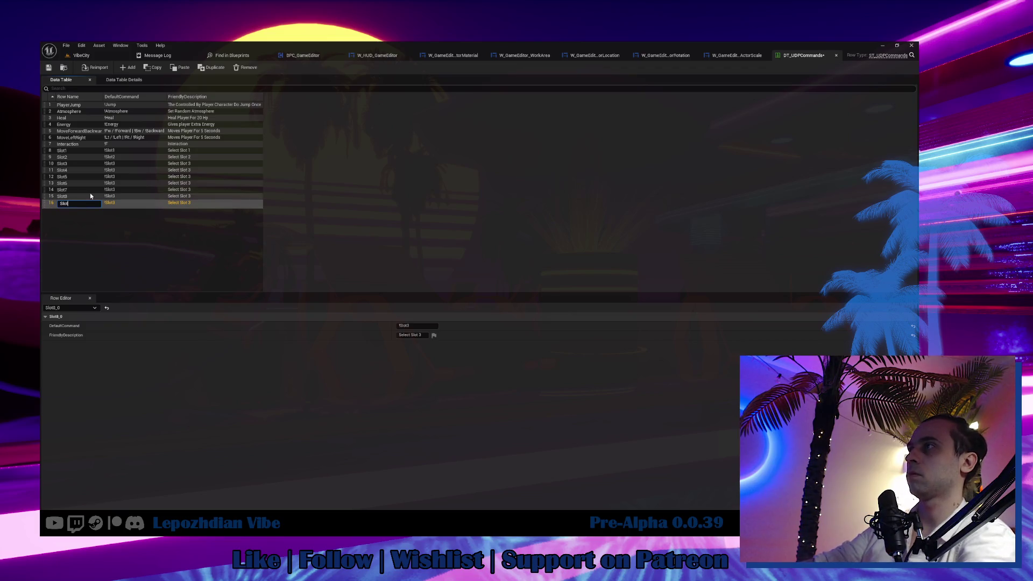
type("9")
key("Return")
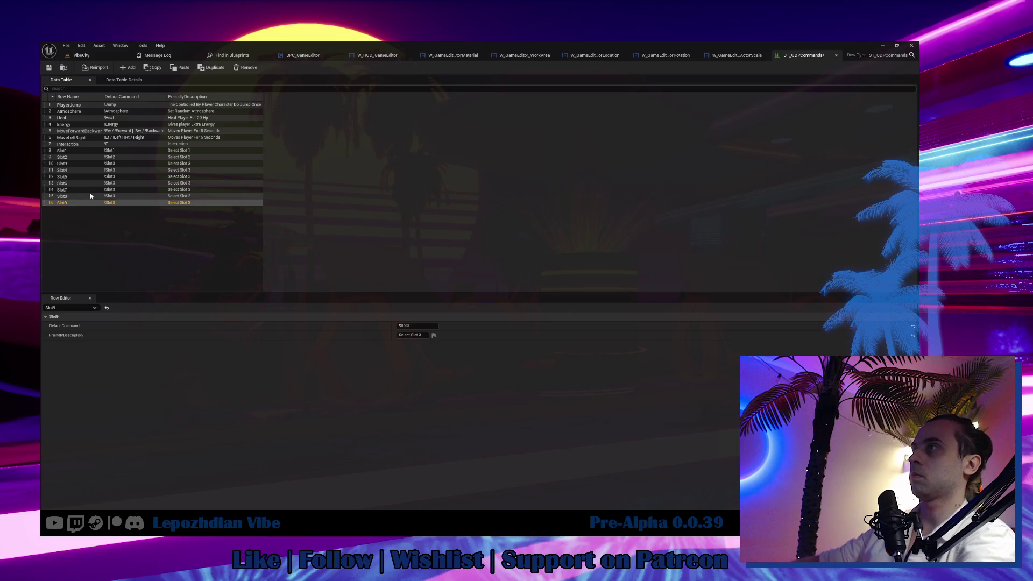
right_click(82, 203)
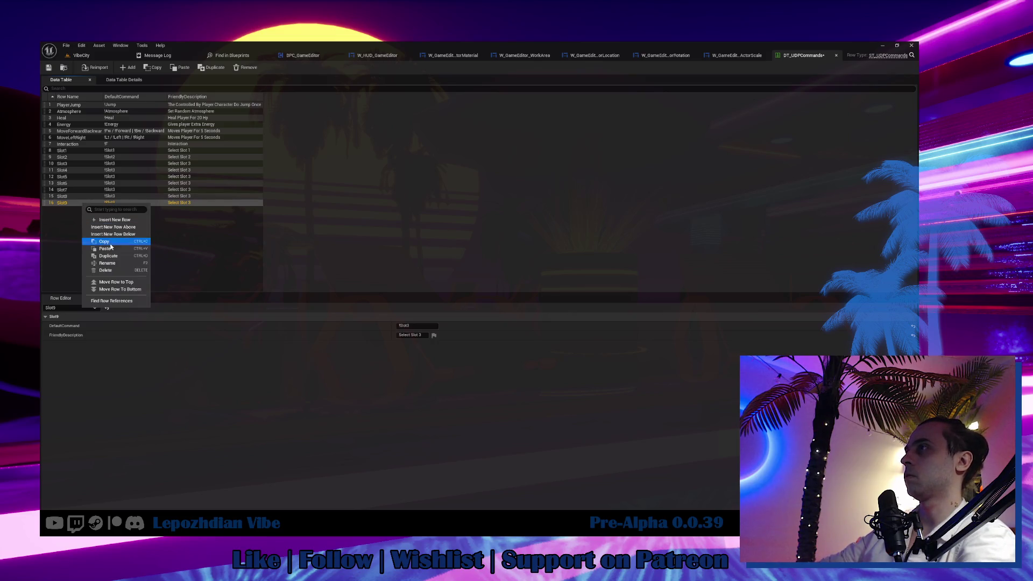
left_click(89, 256)
double_click(79, 210)
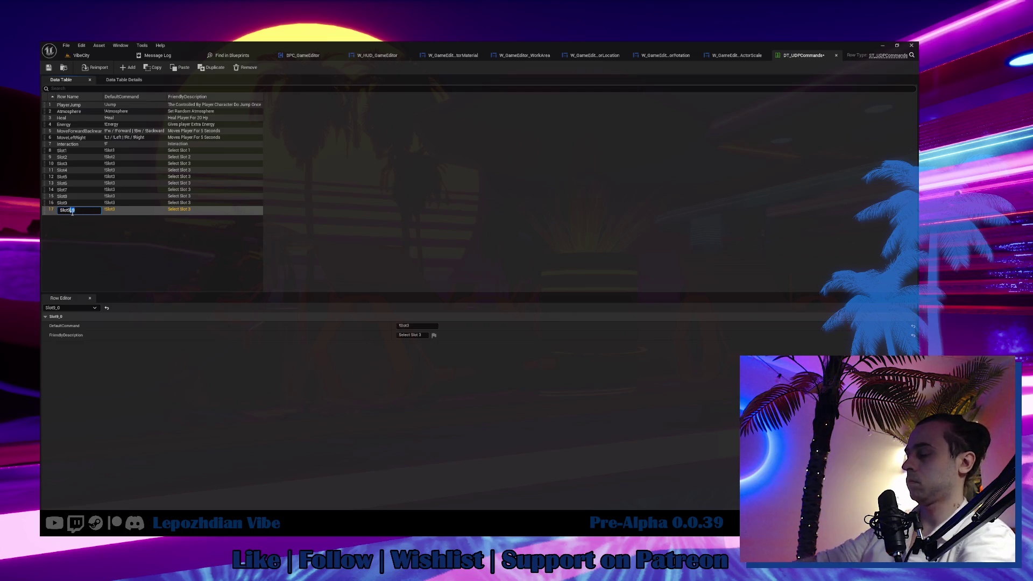
type("10")
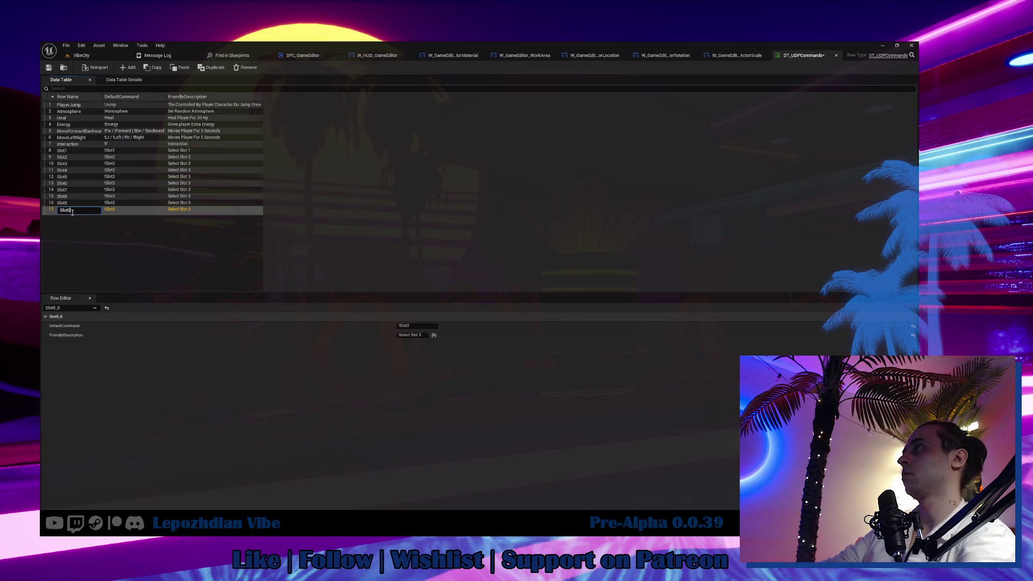
key("Return")
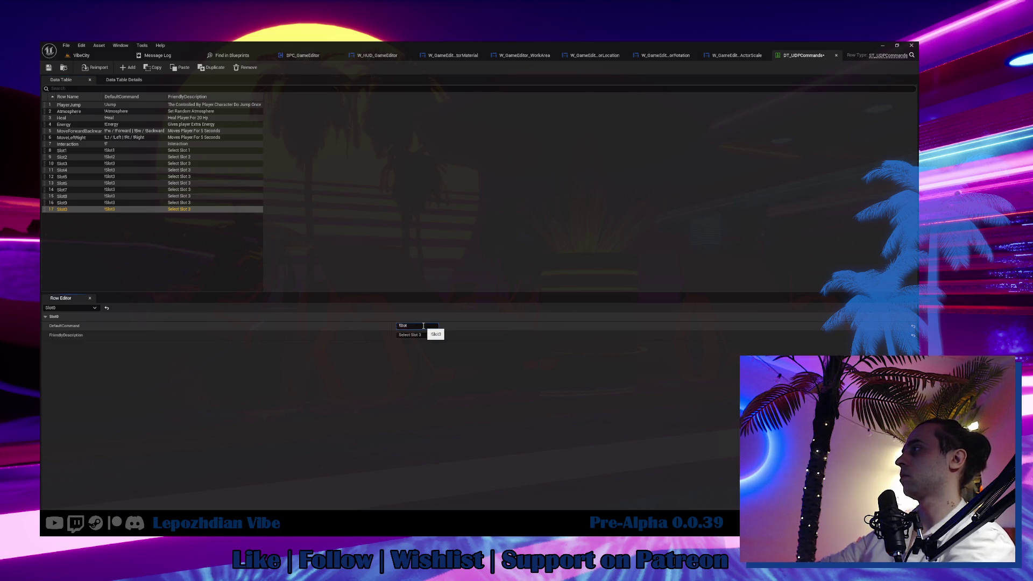
Set the tenth row's command to !Slot10, and Slot9 to !Slot9 with 'Select Slot 9'.
type("10")
left_click(216, 202)
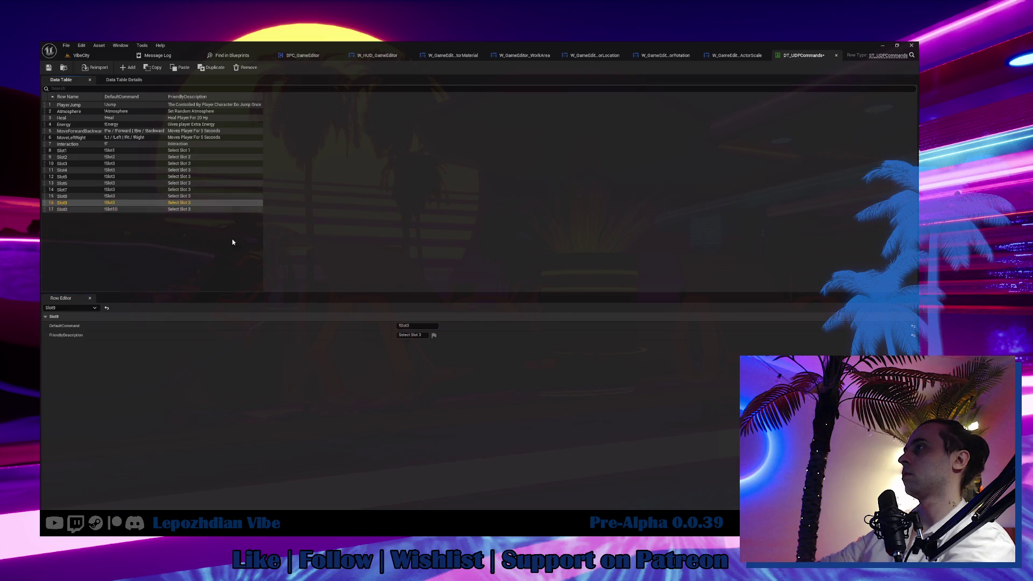
left_click(425, 326)
key("BackSpace")
type("9")
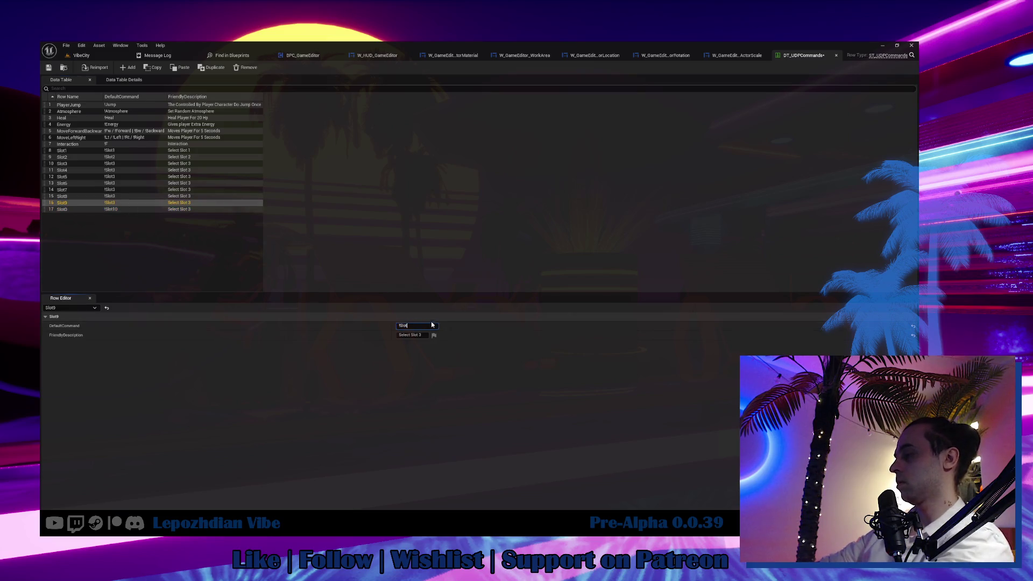
left_click(421, 335)
type("9")
key("Return")
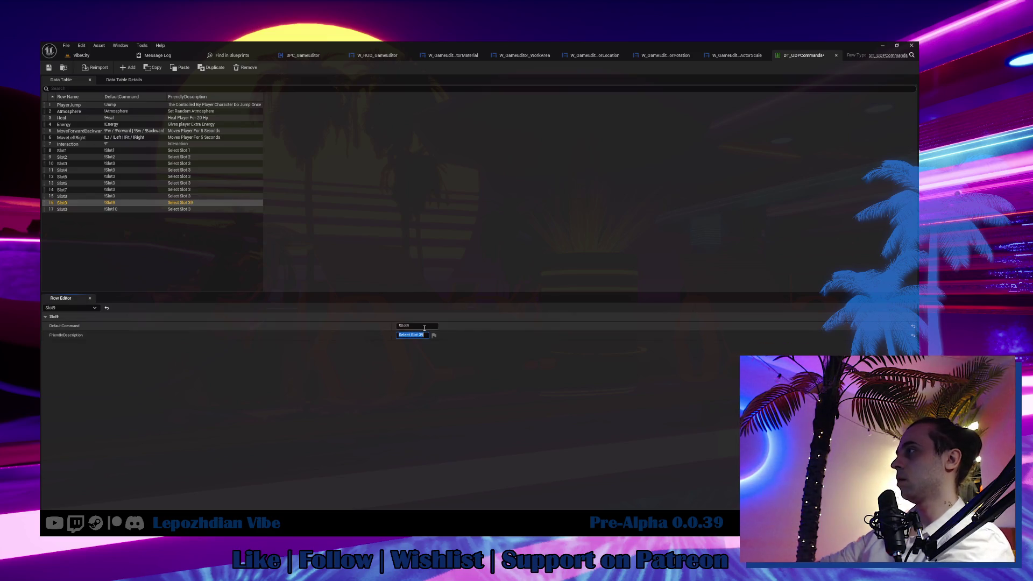
left_click(426, 336)
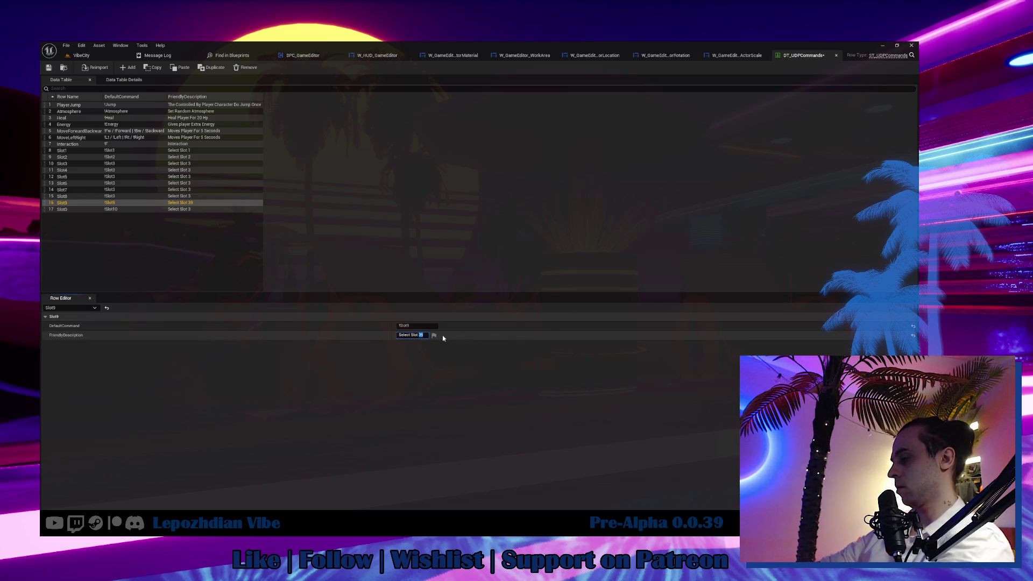
type("9")
key("Return")
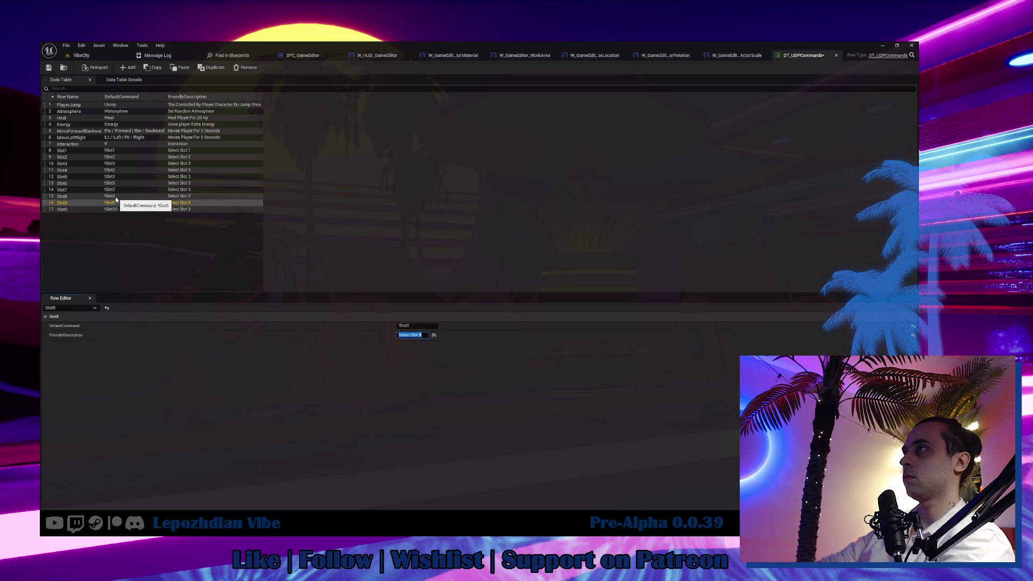
Give Slot8 the command !Slot8 and description 'Select Slot 8', and Slot7 the command !Slot7.
left_click(116, 197)
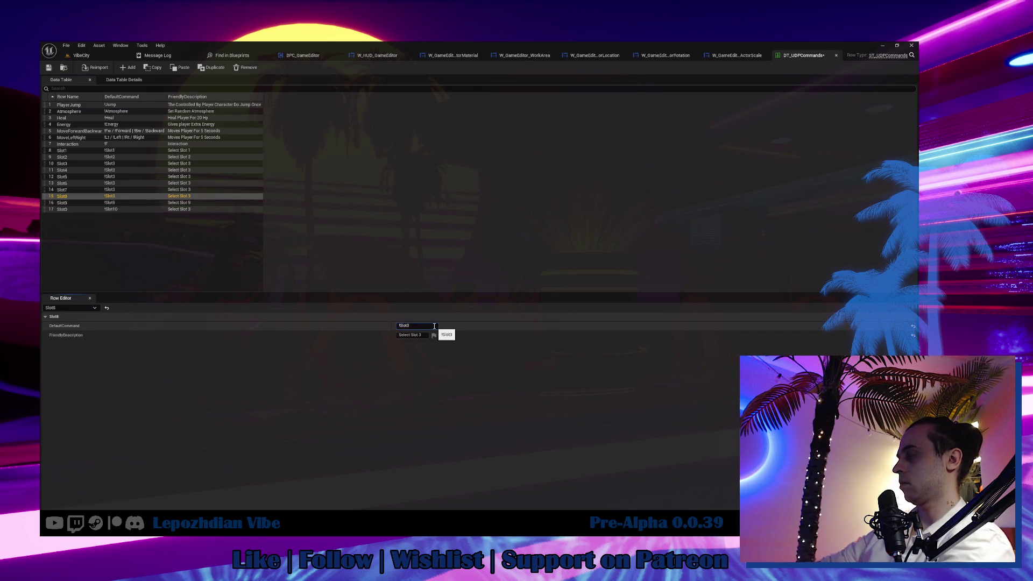
key("BackSpace")
type("8")
key("Return")
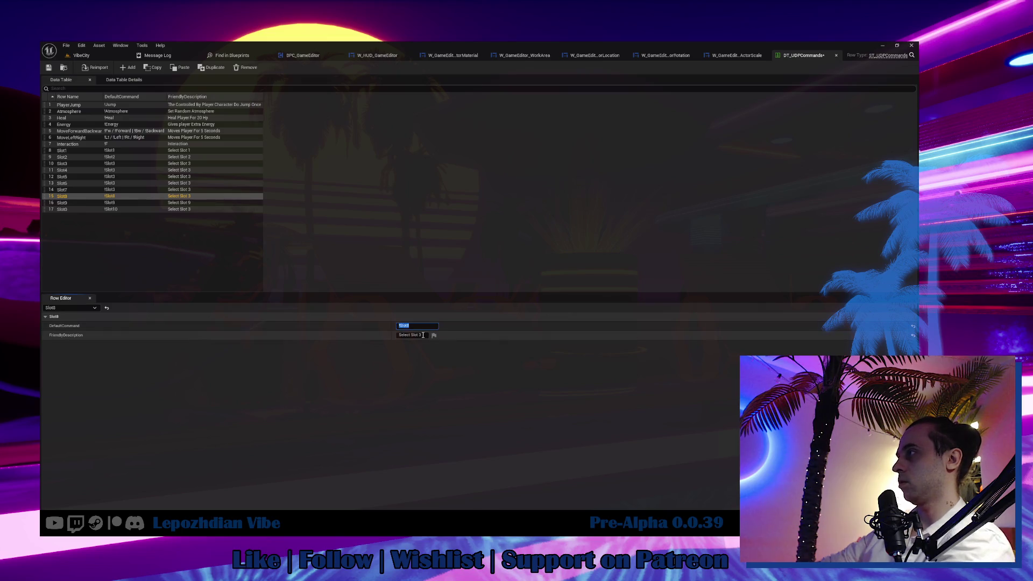
left_click(423, 335)
key("BackSpace")
type("8")
key("Return")
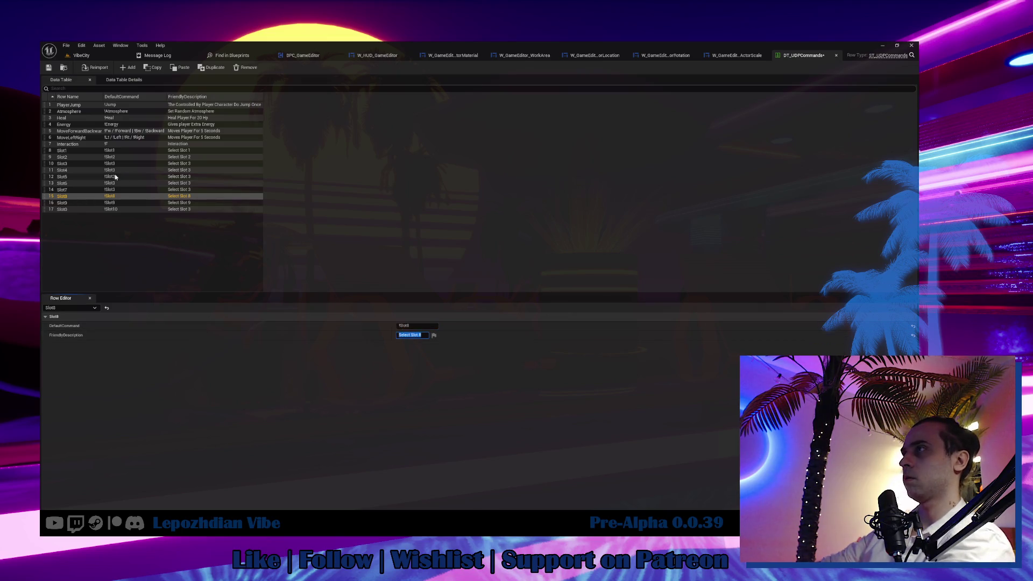
left_click(120, 191)
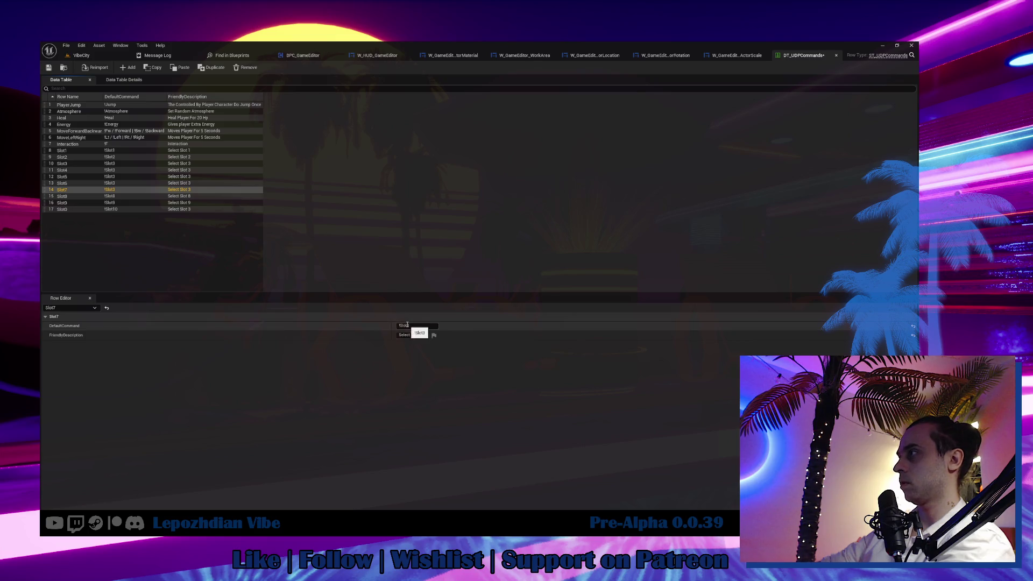
left_click_drag(408, 325, 427, 335)
key("Return")
type("7")
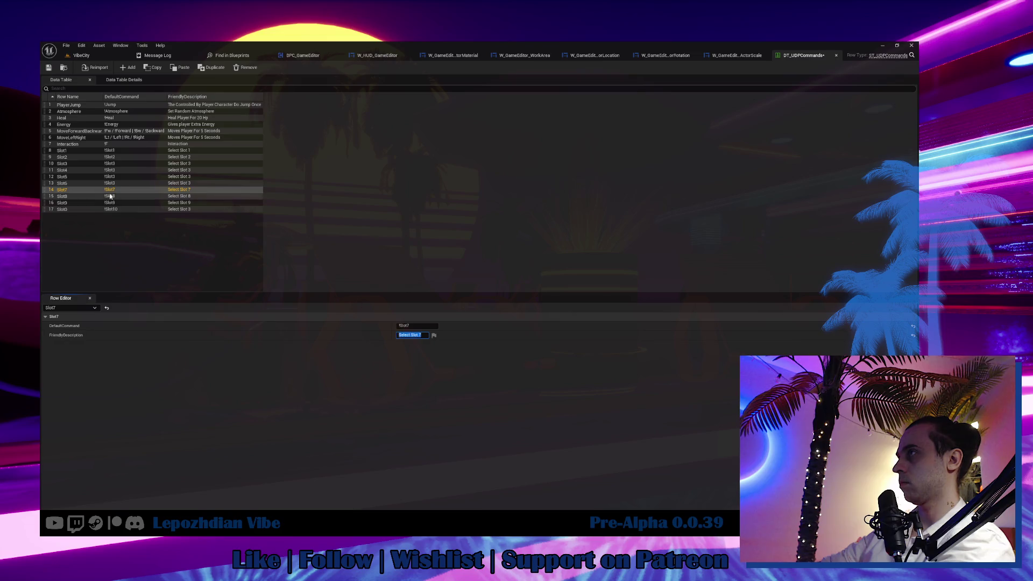
Set Slot6 and Slot5 to !Slot6/!Slot5 with matching descriptions, and renumber Slot4's description to 4.
left_click(122, 184)
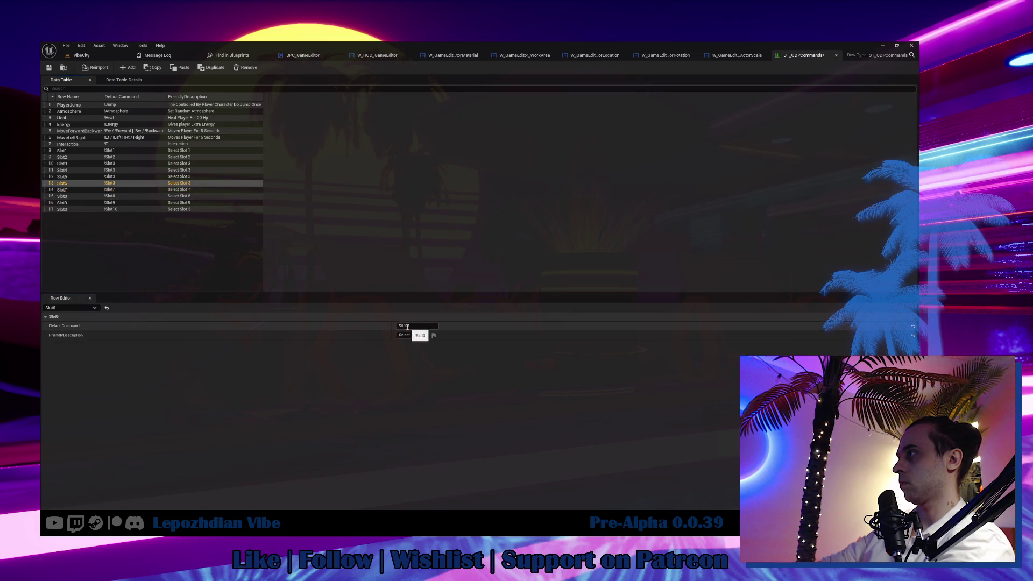
type("6")
key("Return")
left_click_drag(418, 335, 436, 336)
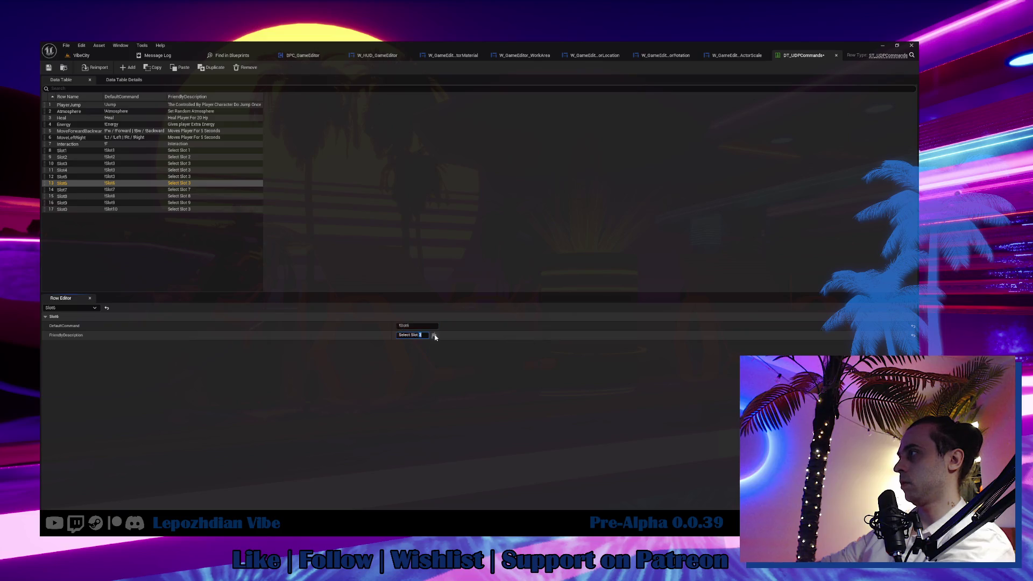
type("6")
key("Return")
left_click(122, 178)
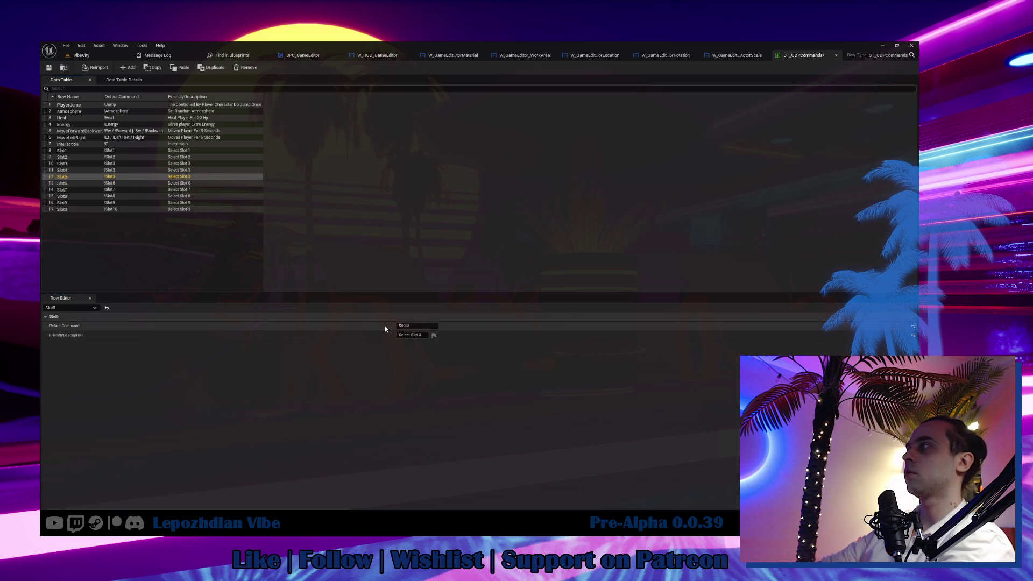
left_click(423, 325)
type("5")
key("Return")
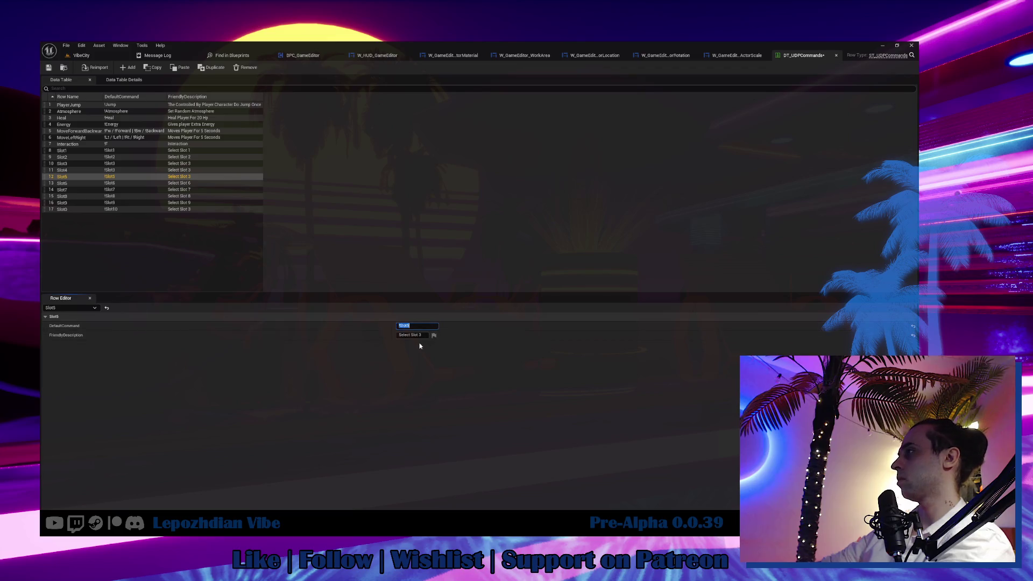
left_click_drag(419, 335, 440, 337)
type("5")
key("Return")
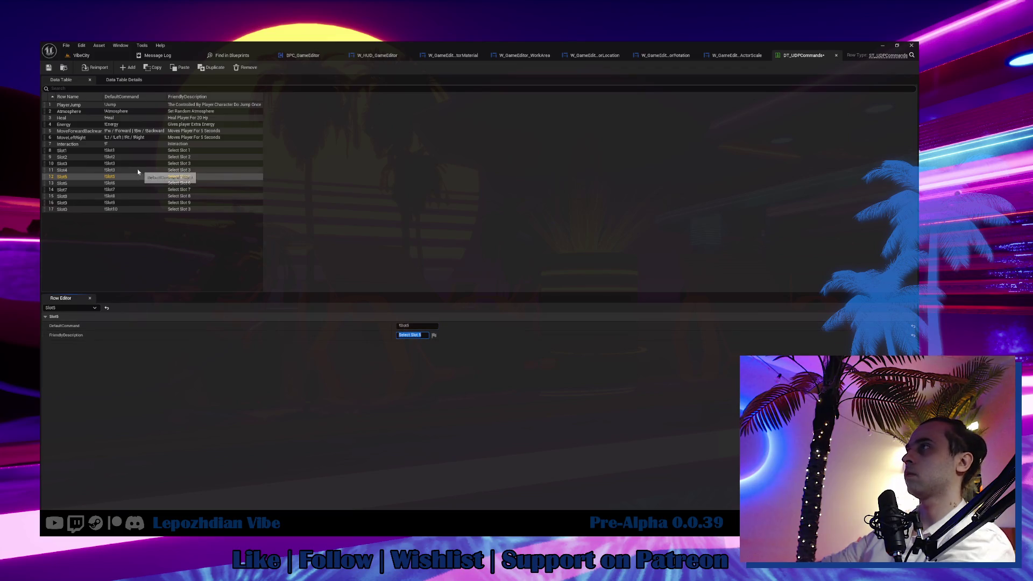
left_click(133, 170)
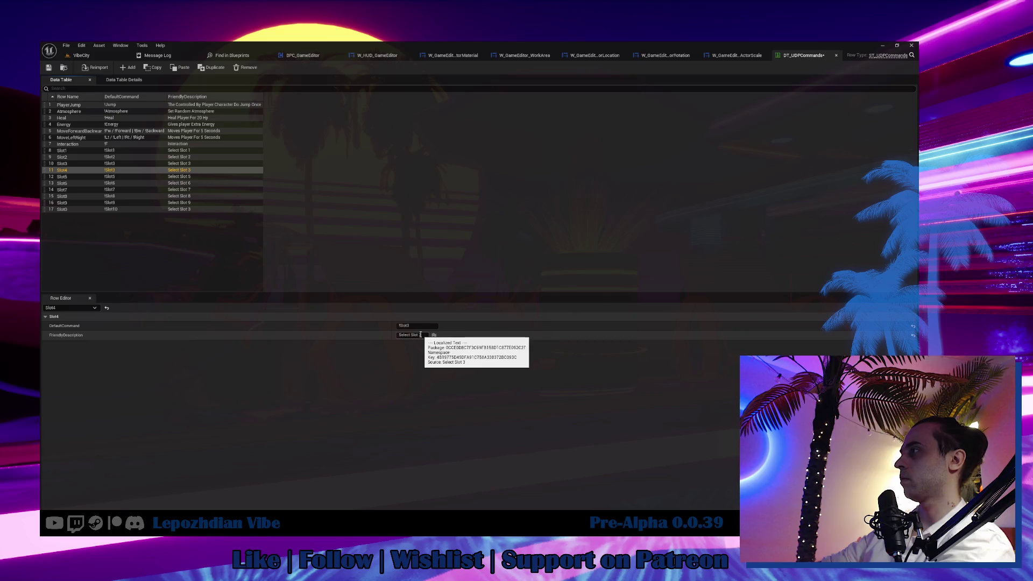
left_click_drag(419, 336, 479, 341)
type("4")
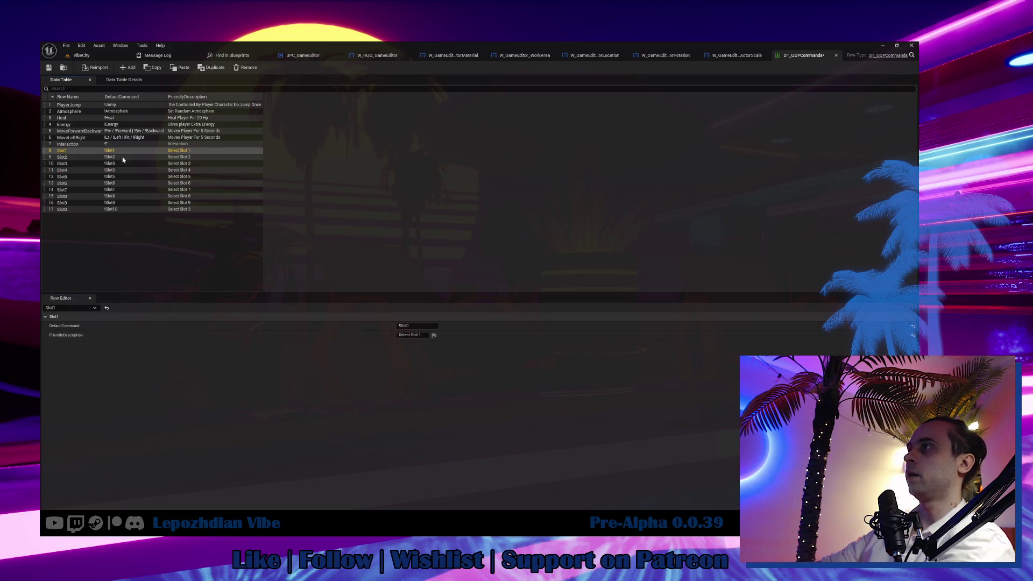
Set the Slot4 row's default command to !Slot4.
left_click(122, 164)
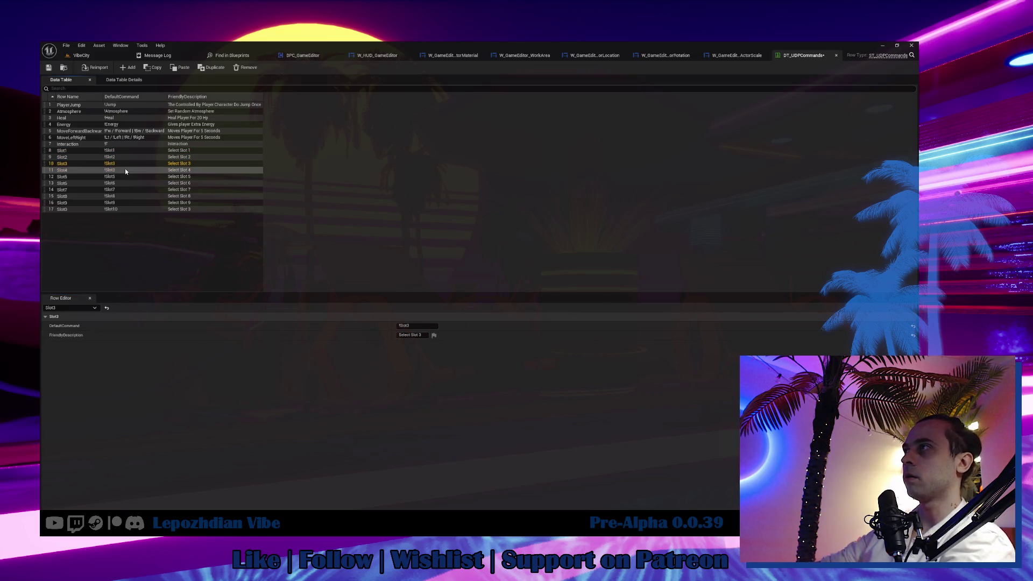
double_click(417, 326)
type("!Slot4")
key("Return")
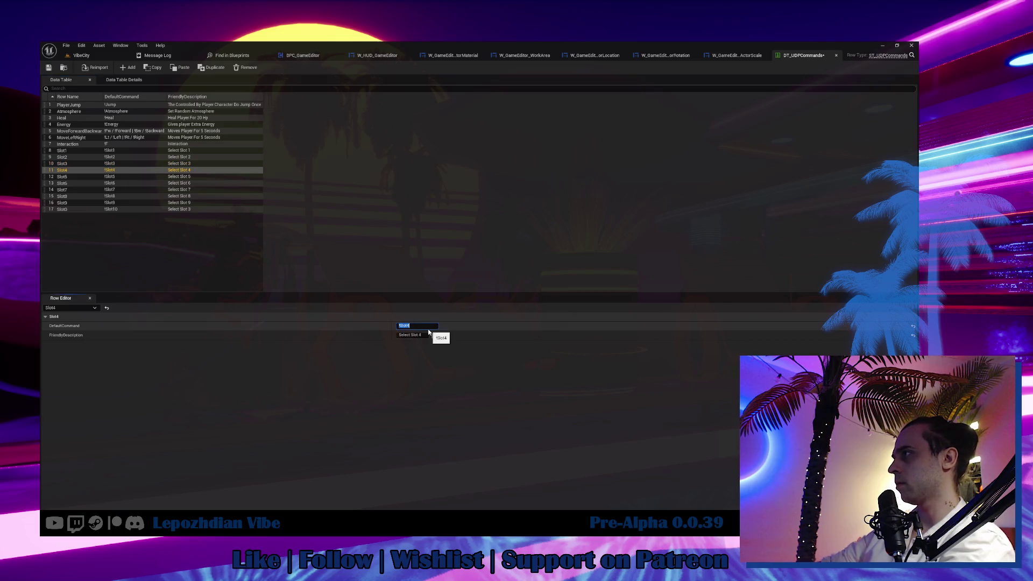
Review the Slot5 through Slot0 rows' commands and descriptions.
left_click(118, 177)
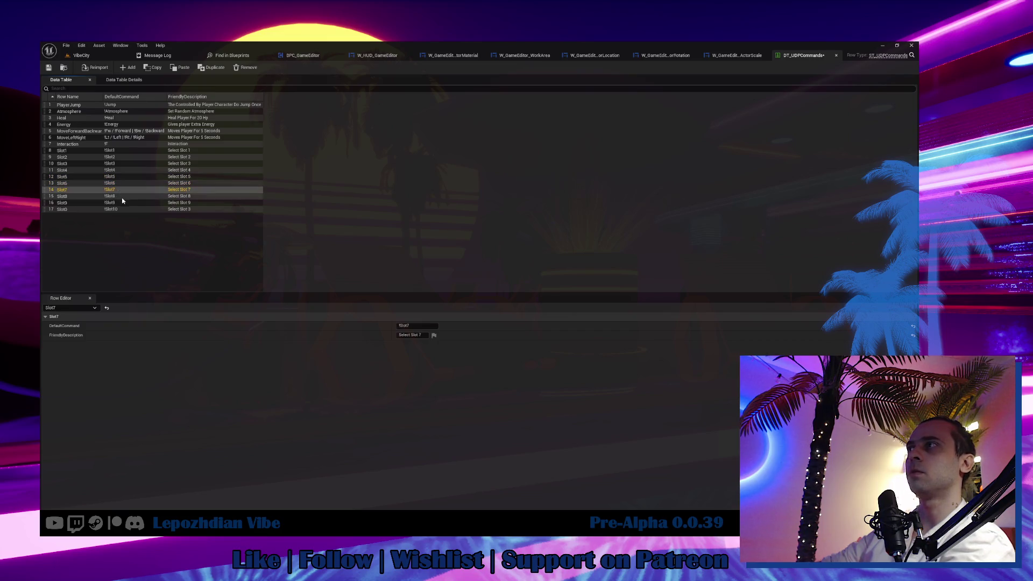
left_click(119, 197)
left_click(122, 202)
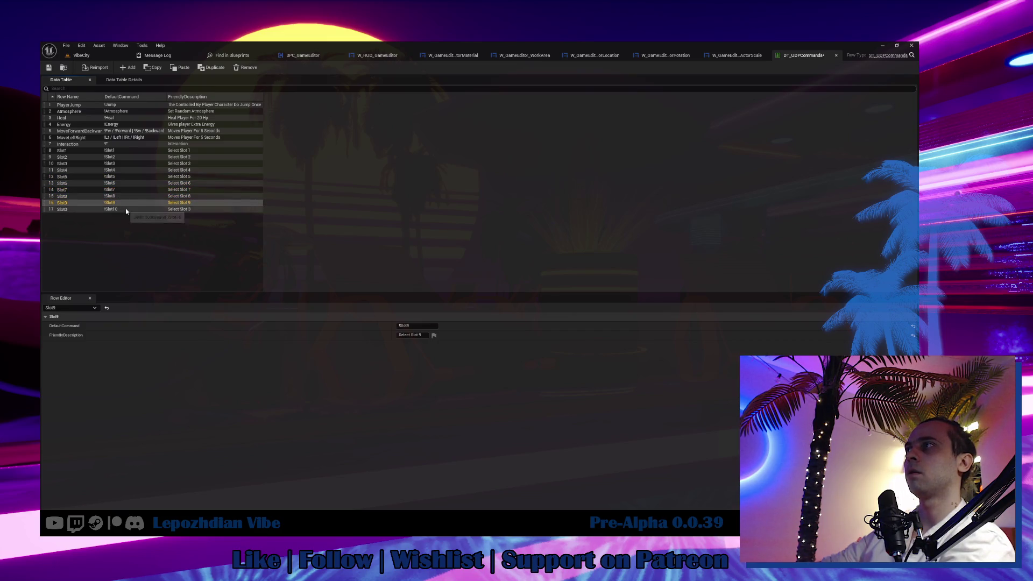
left_click(125, 210)
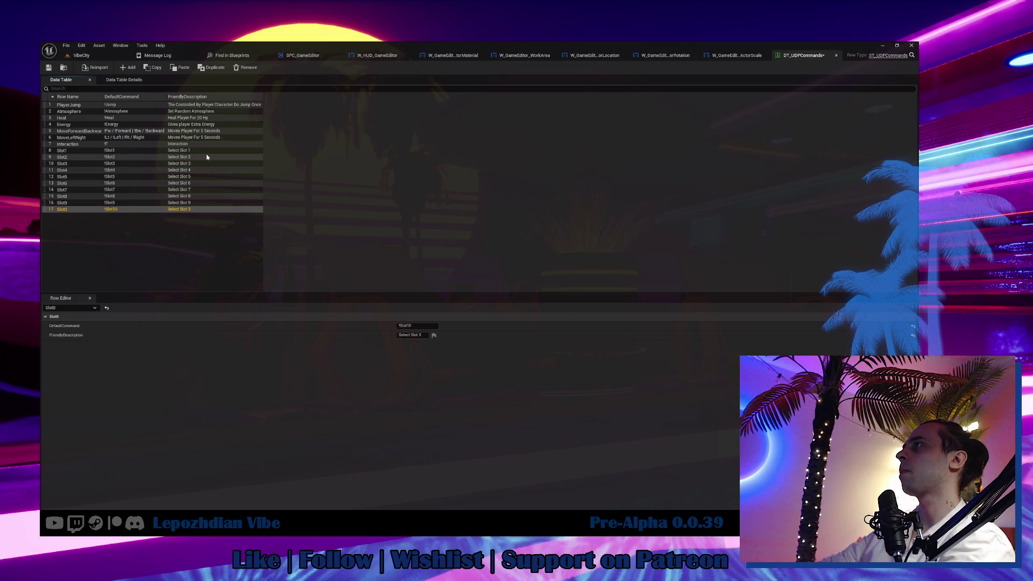
left_click(199, 186)
left_click(198, 190)
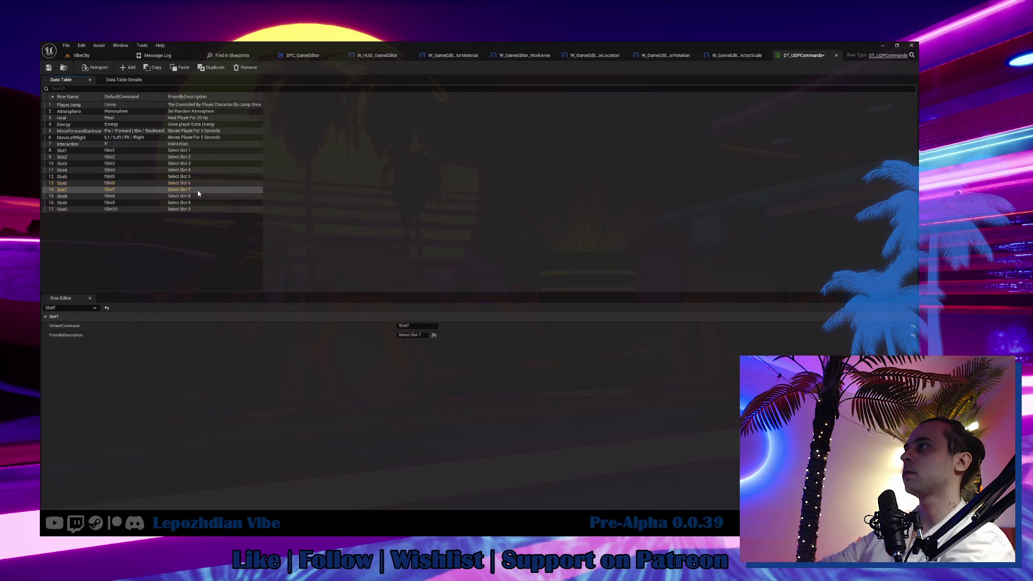
left_click(198, 195)
left_click(197, 203)
Change the Slot0 row's FriendlyDescription number to 10.
left_click(201, 209)
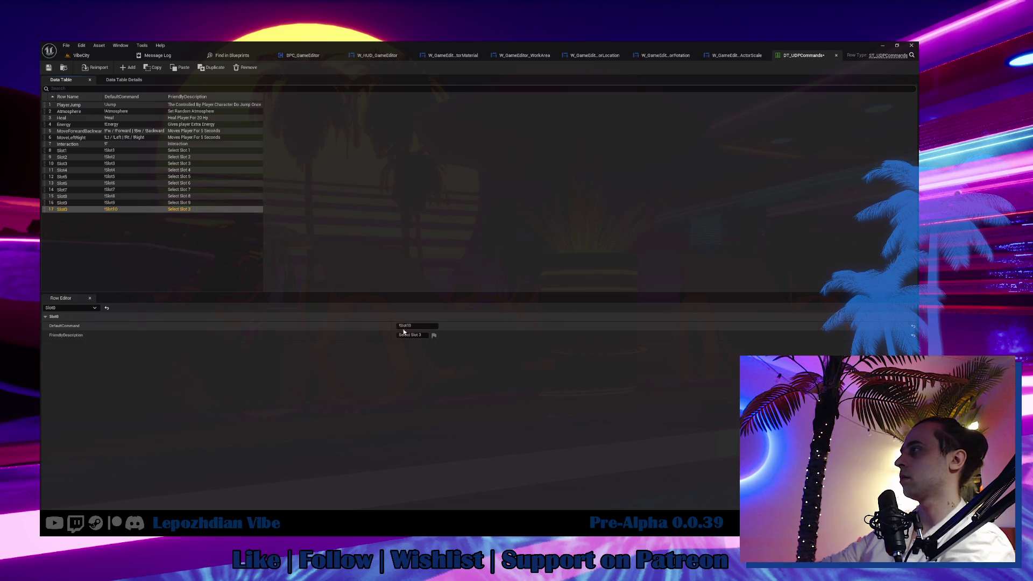
double_click(420, 335)
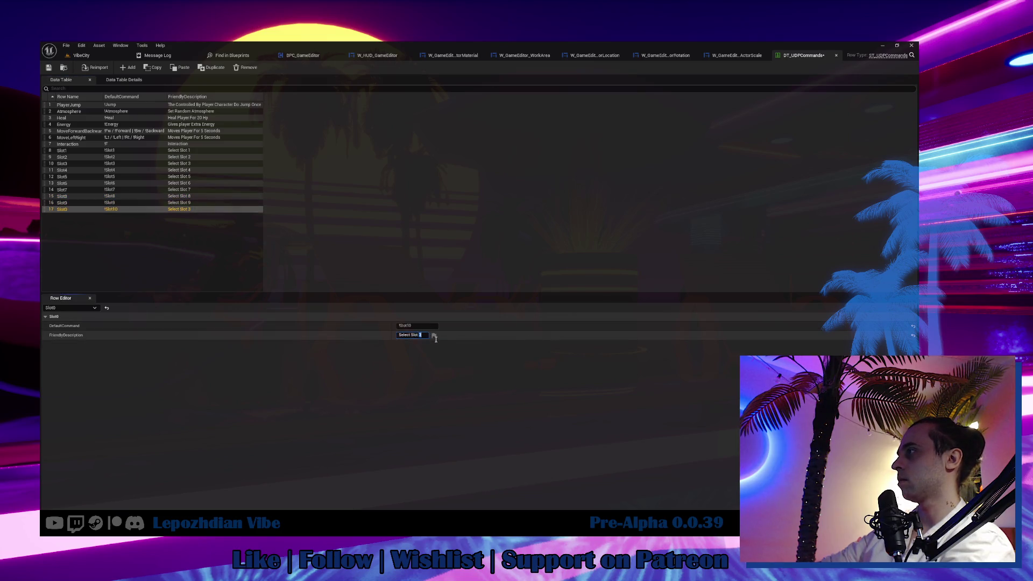
type("10")
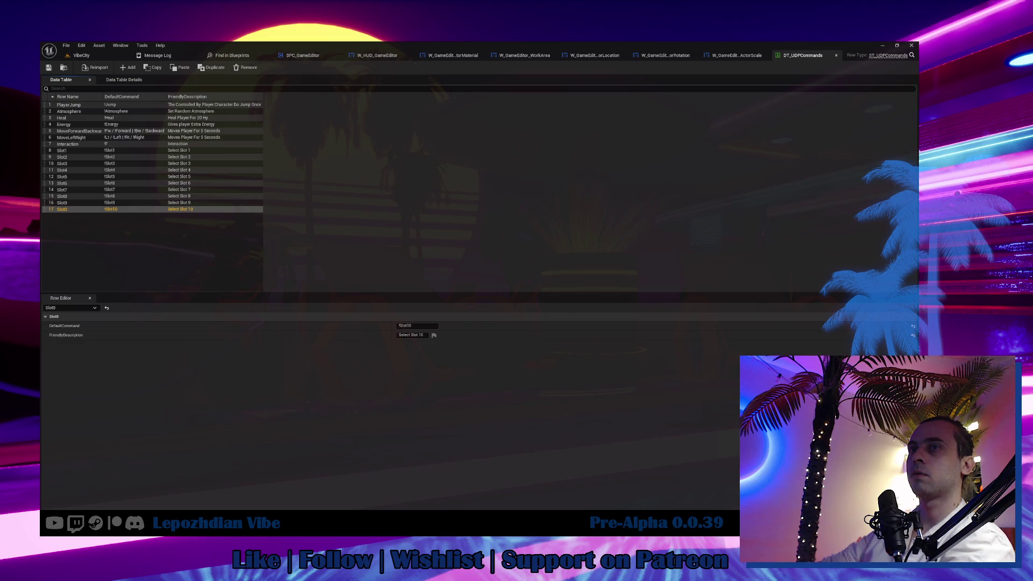
Return to the VibeCity level and save all modified assets.
left_click(85, 56)
left_click(67, 46)
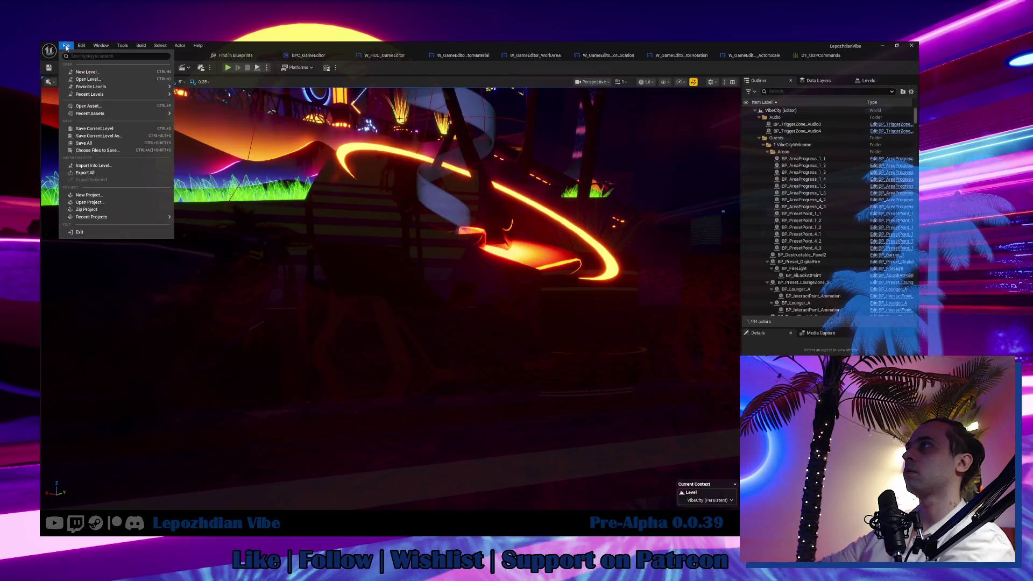
left_click(113, 146)
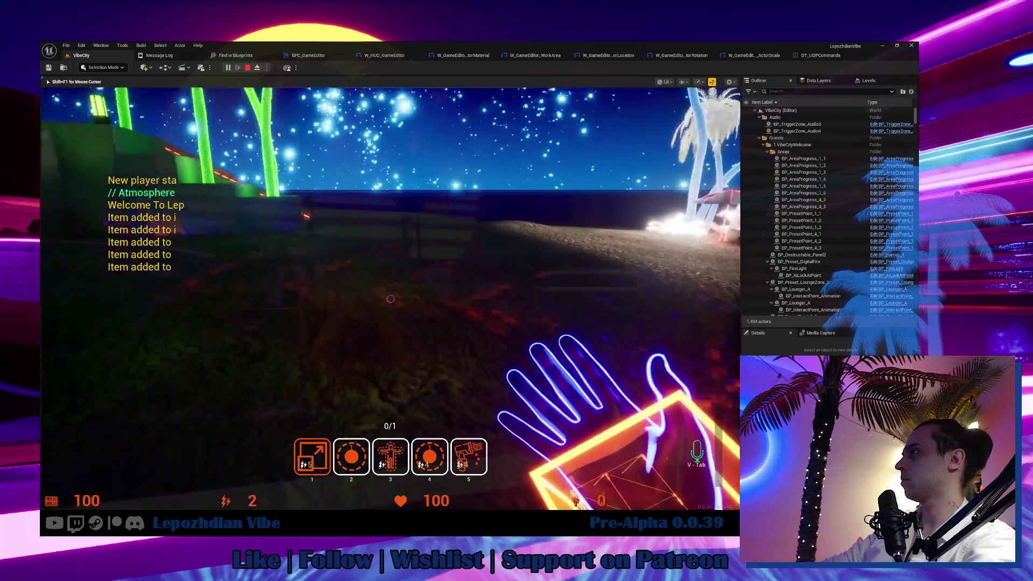
In play, open the Cheat Codes panel and choose DataCannon as the item to add.
key("Tab")
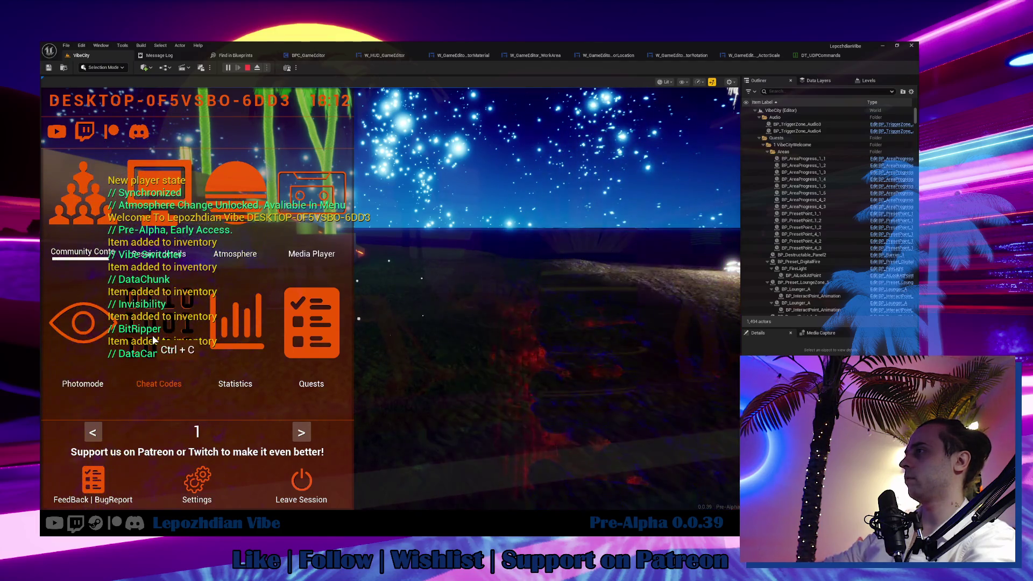
key("ctrl+c")
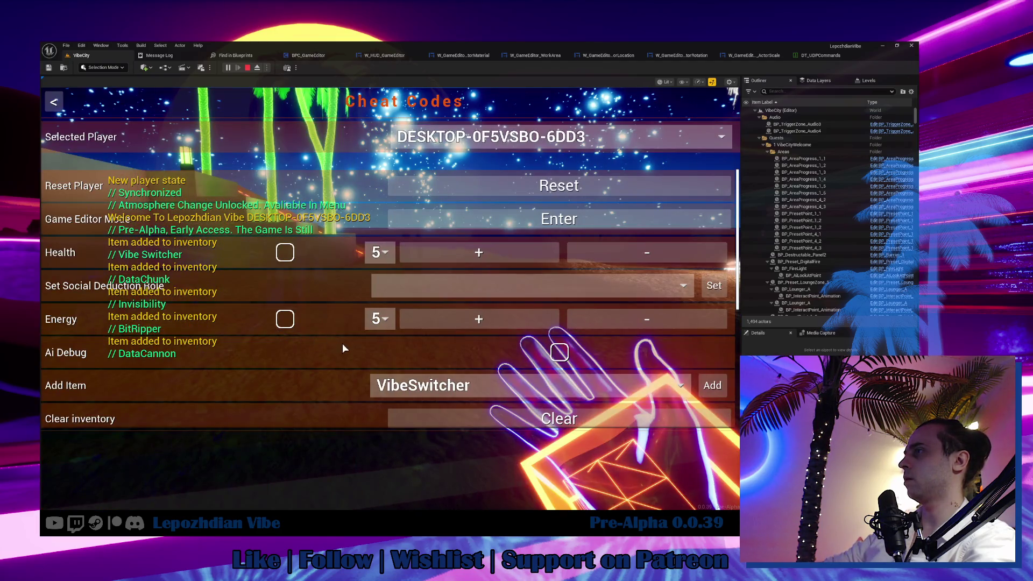
scroll(343, 347, "down", 5)
scroll(345, 350, "down", 1)
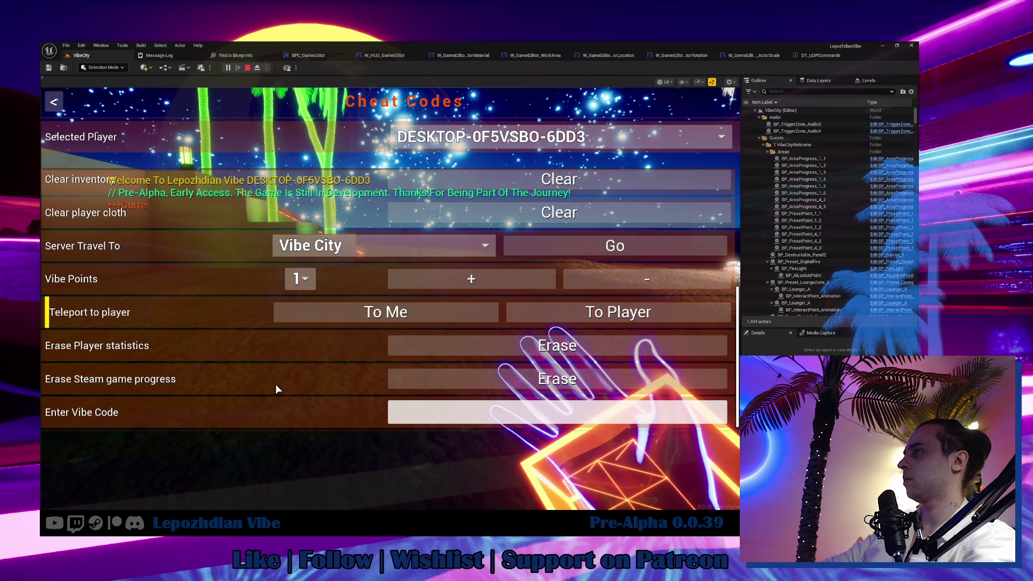
key("Escape")
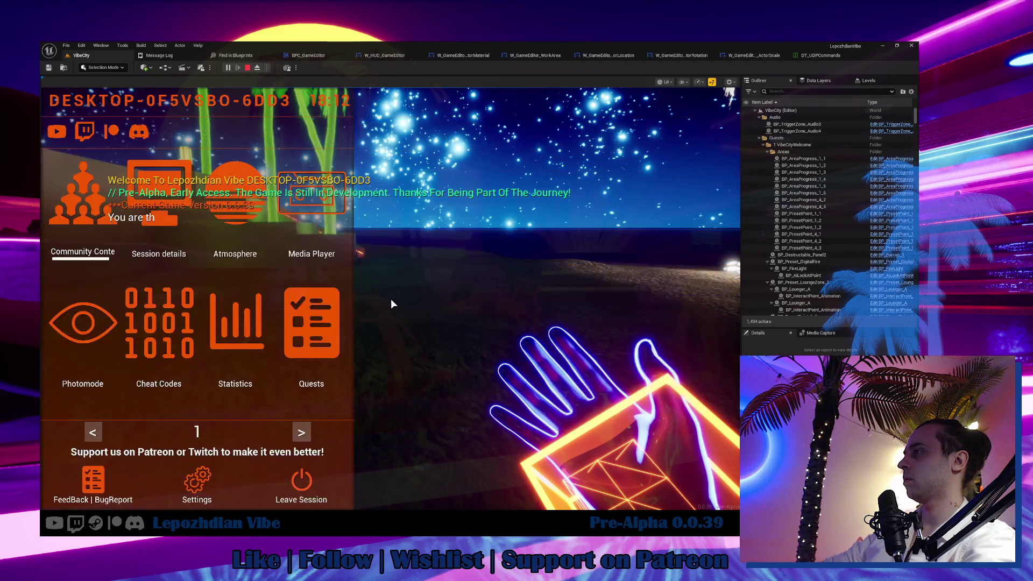
left_click(188, 323)
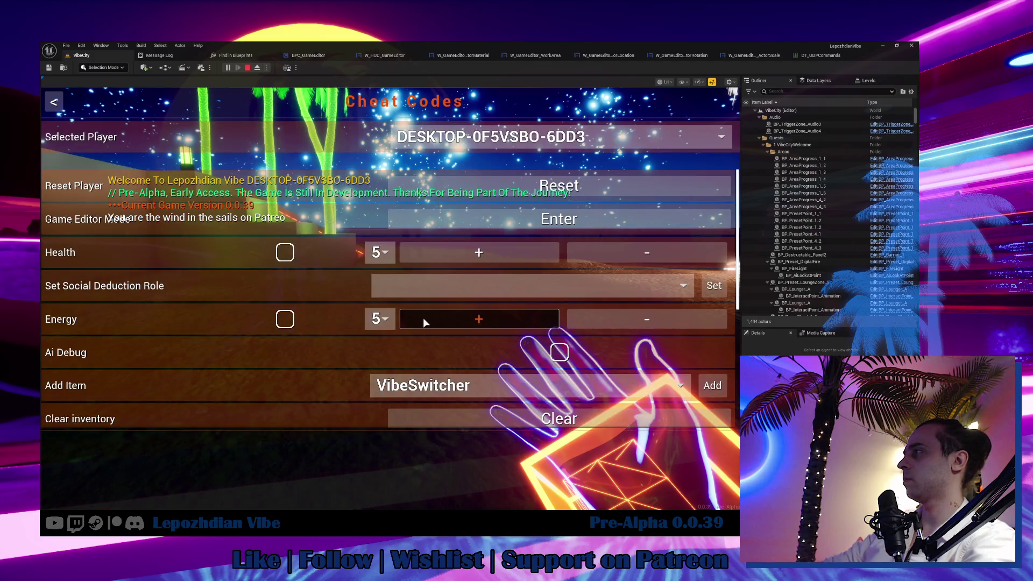
scroll(446, 355, "down", 1)
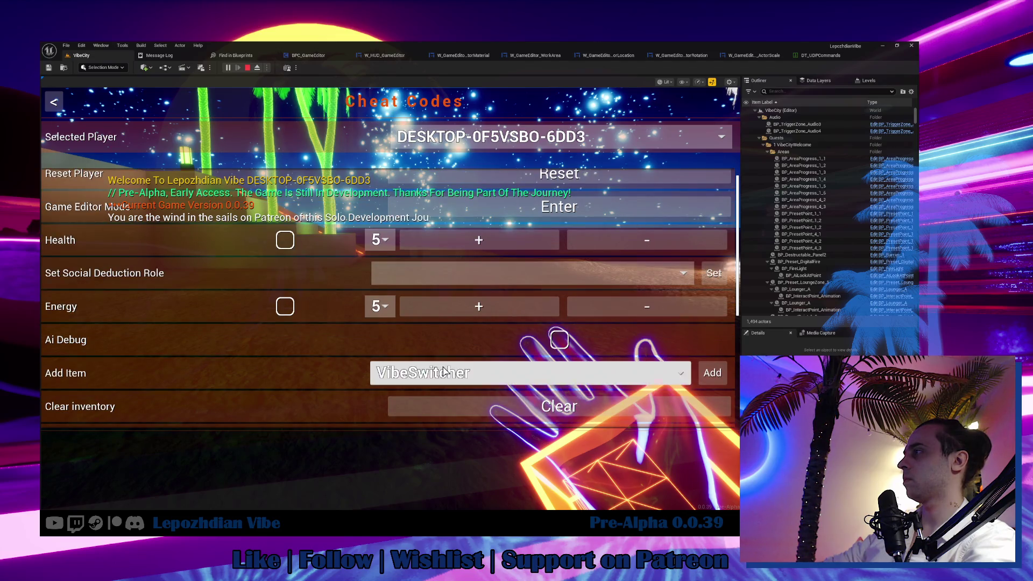
left_click(445, 372)
left_click(538, 347)
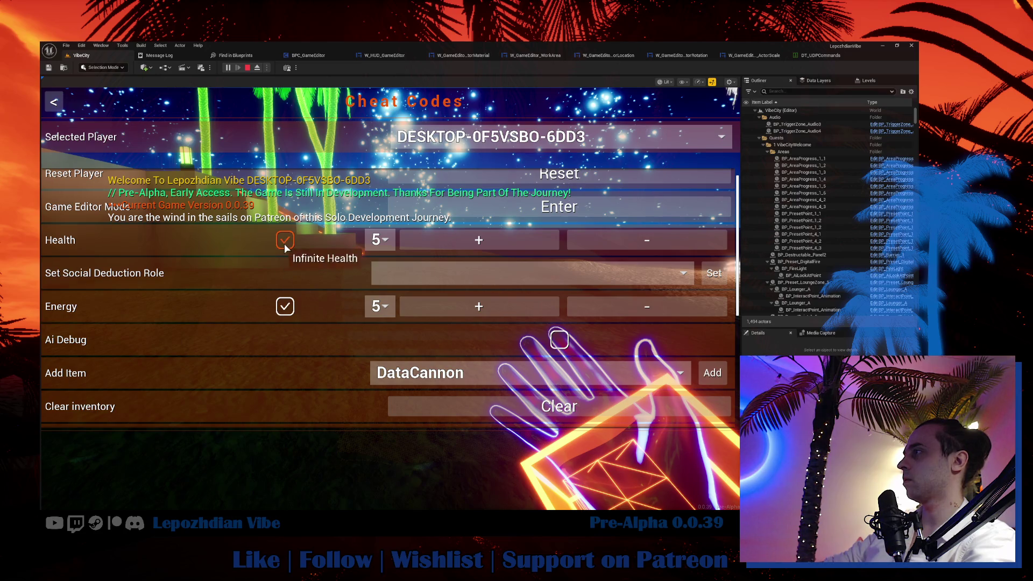
Resume play, equip hotbar slots 4 and 5, and fire the beam tool around the level.
key("Escape")
key("Escape")
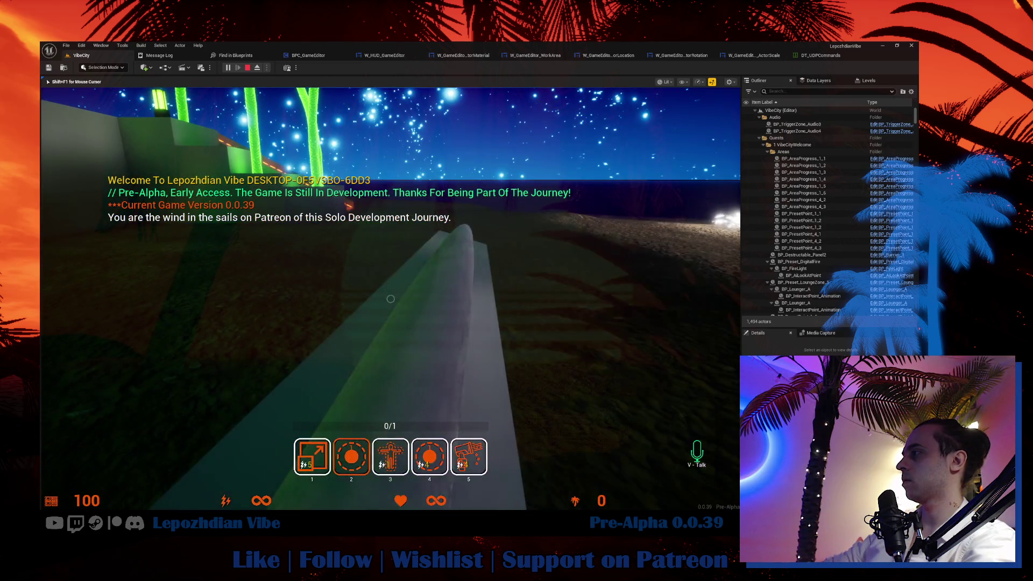
key("4")
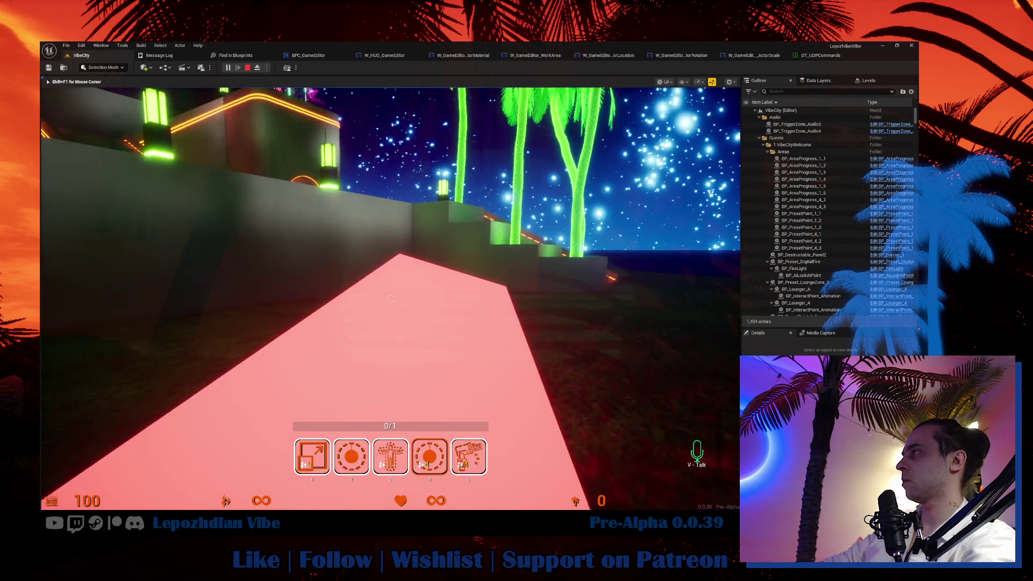
key("5")
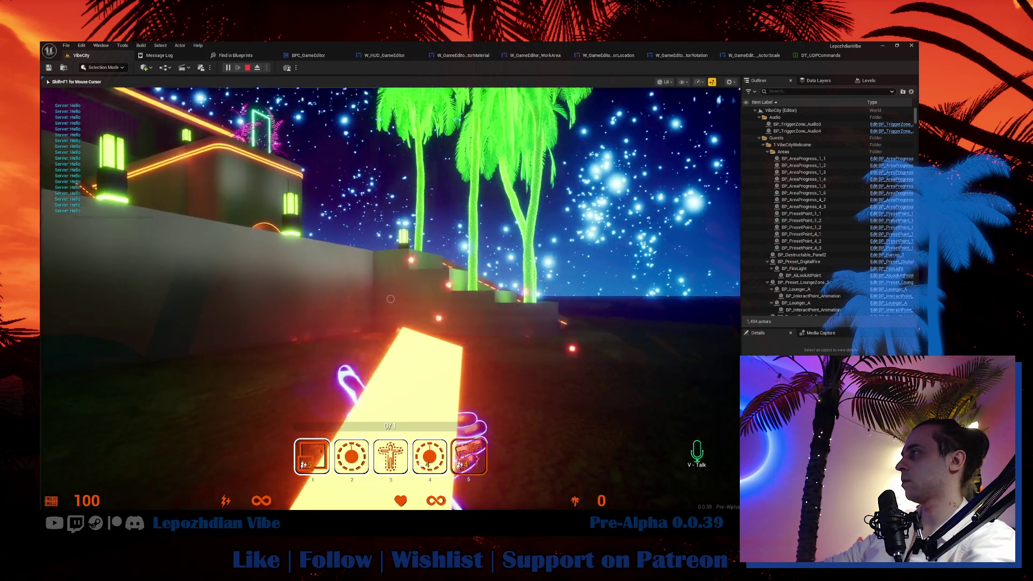
left_click(391, 298)
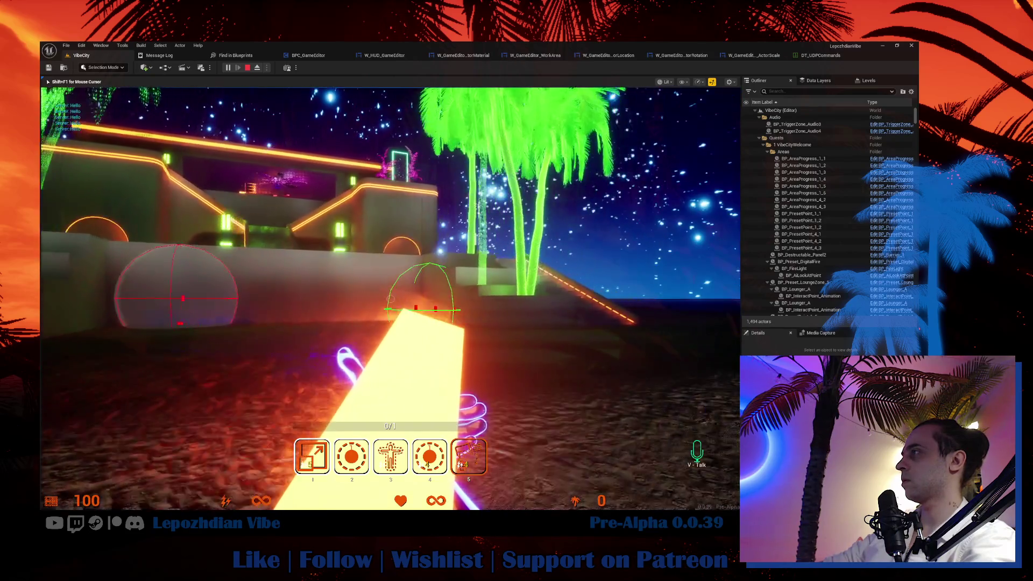
left_click(391, 299)
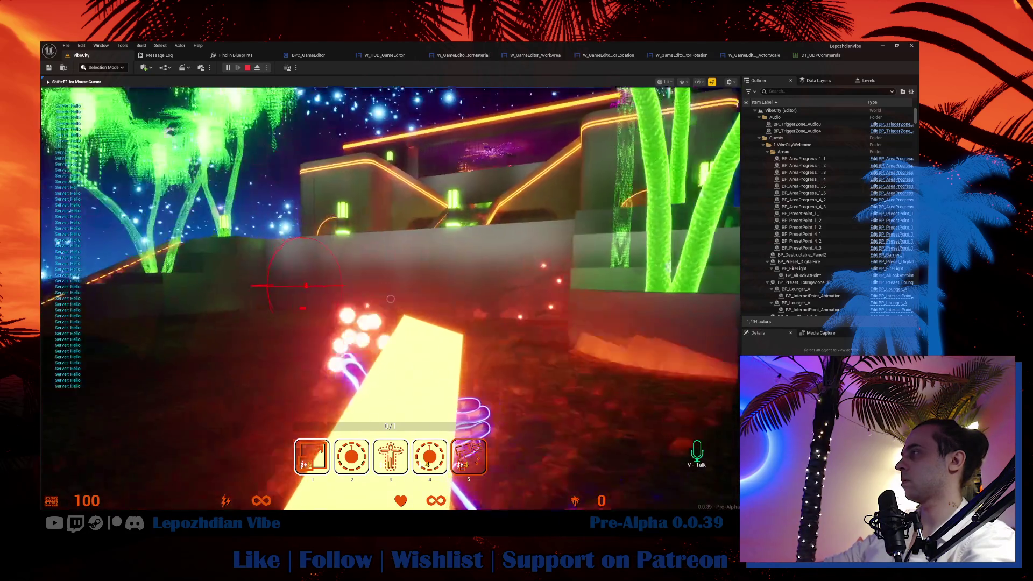
left_click(391, 299)
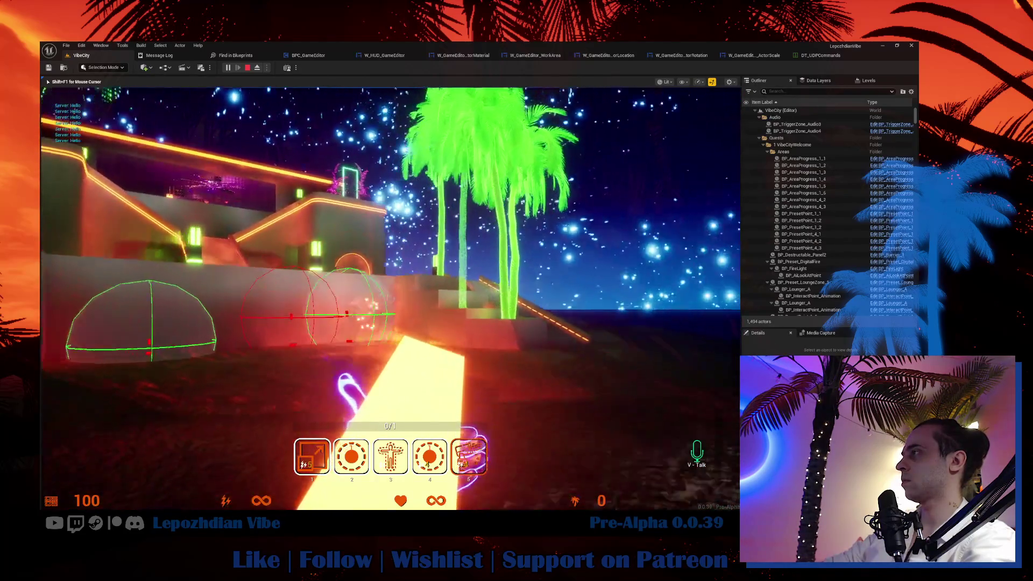
left_click(390, 298)
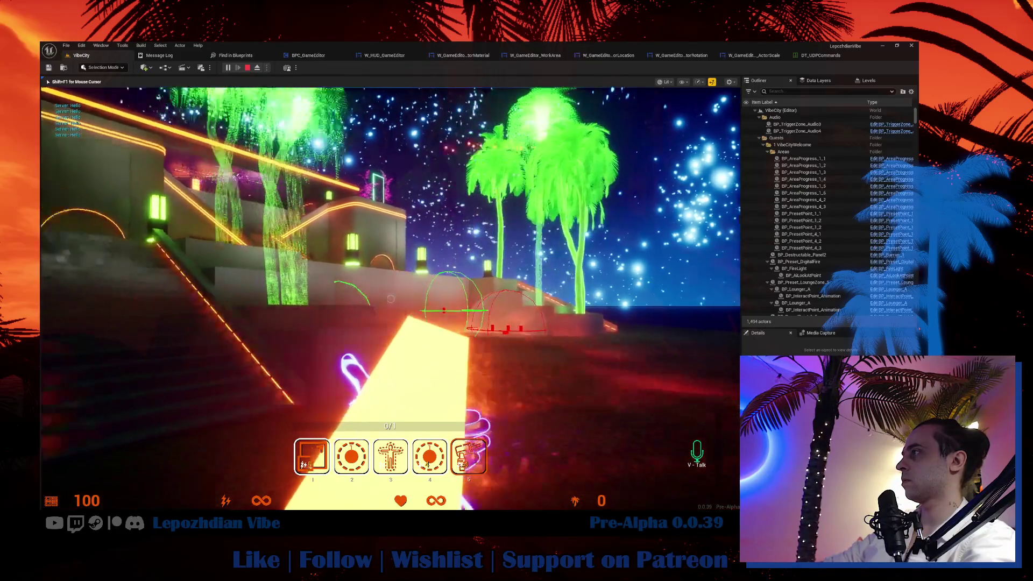
left_click(391, 298)
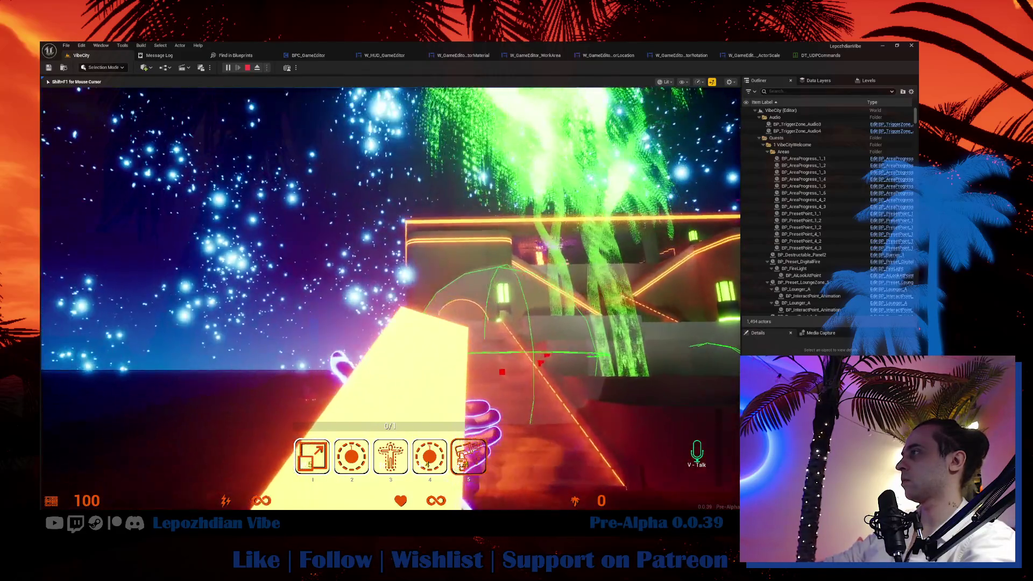
left_click(390, 298)
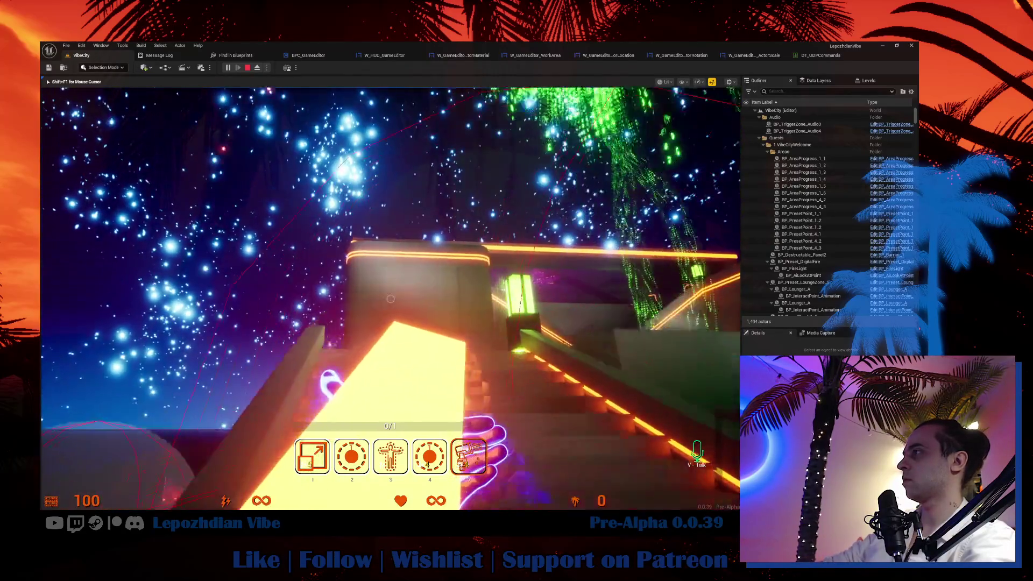
left_click(391, 299)
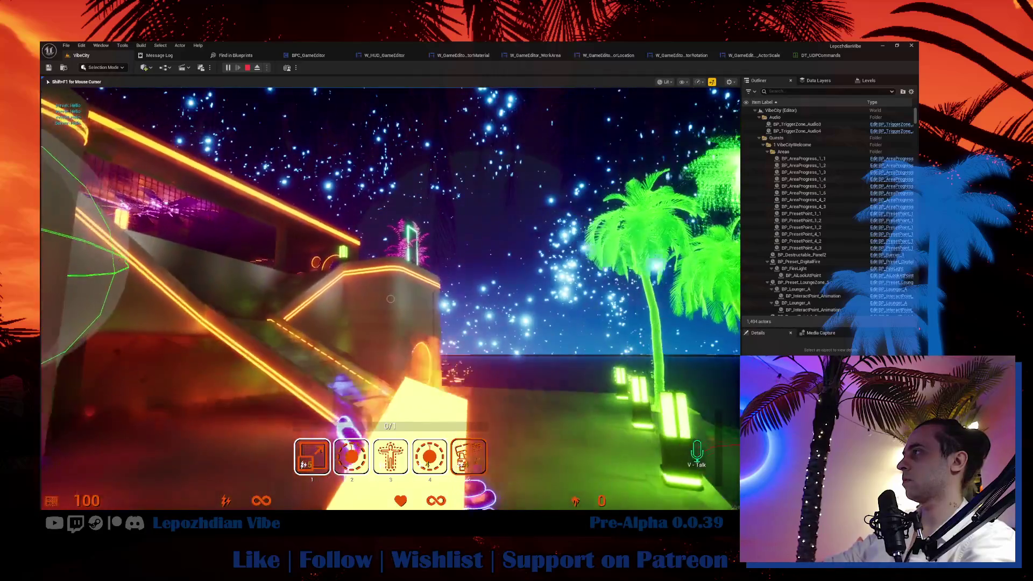
left_click(391, 298)
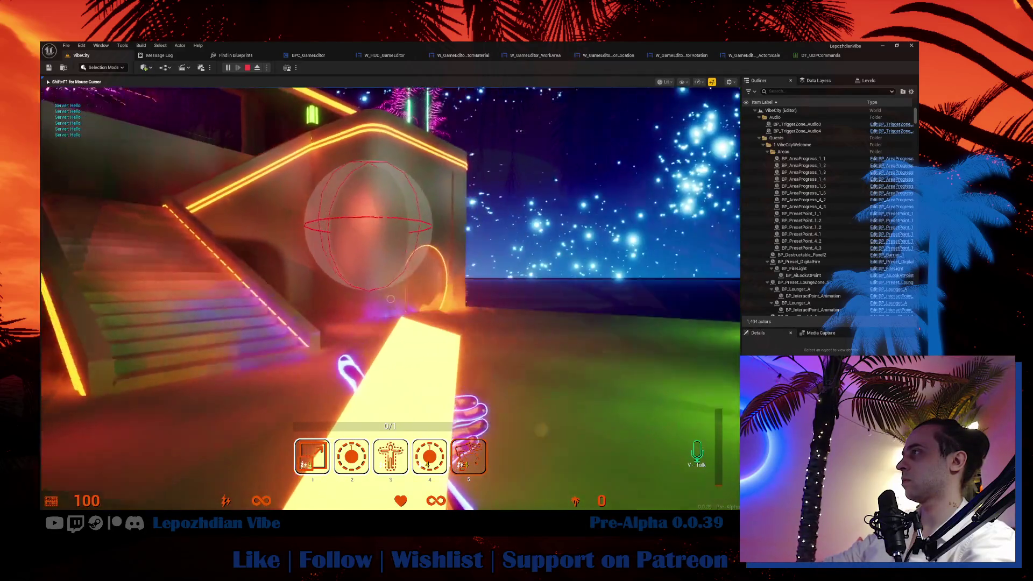
left_click(391, 299)
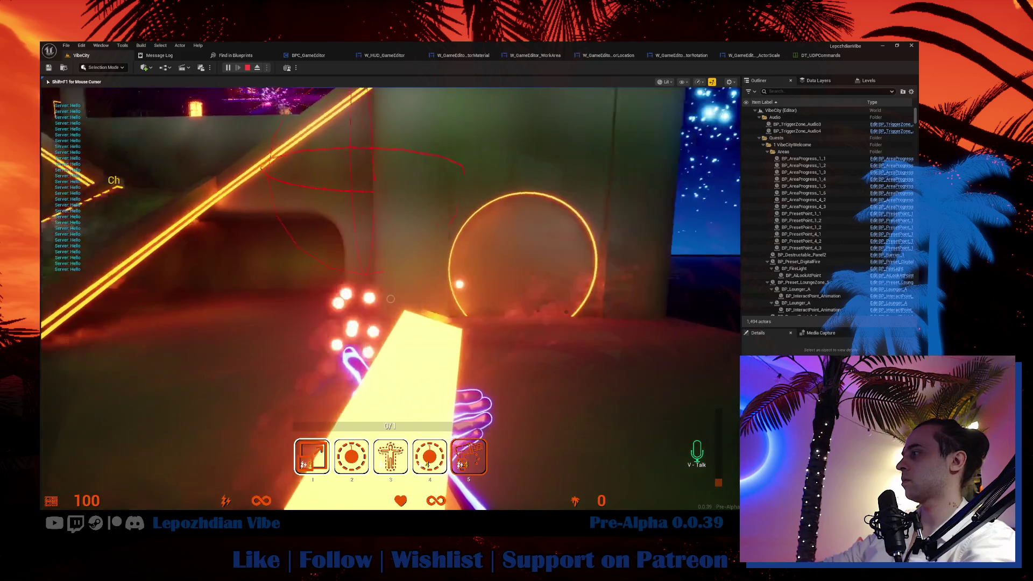
Walk through the level collecting glowing orbs, then free the mouse with Shift+F1.
key("shift+F1")
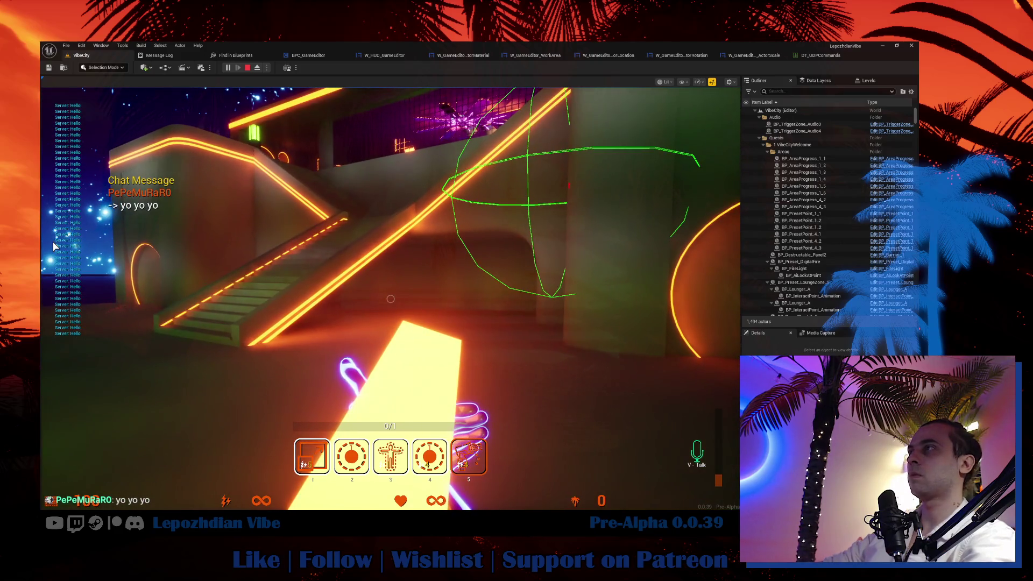
left_click(328, 236)
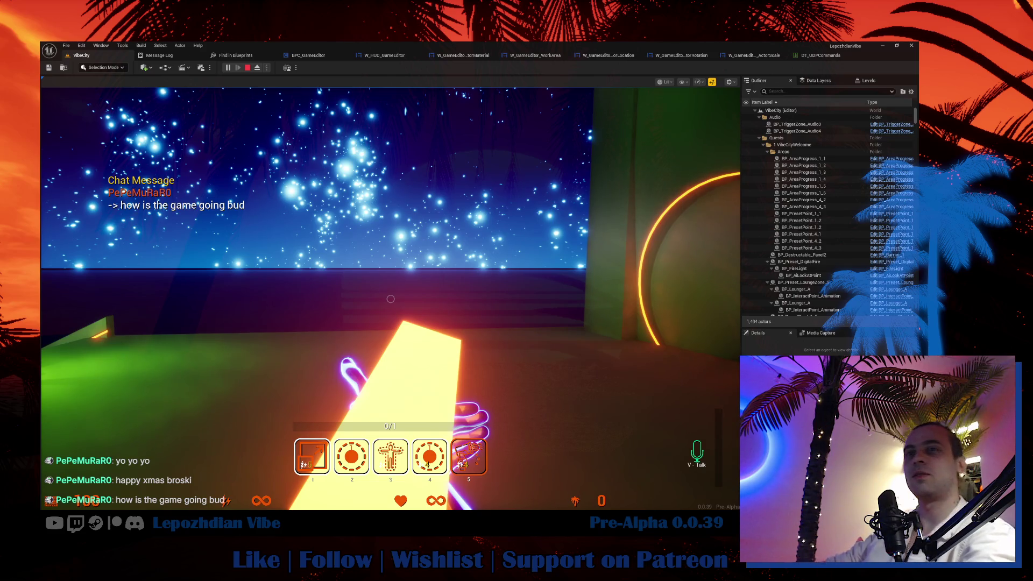
left_click(399, 323)
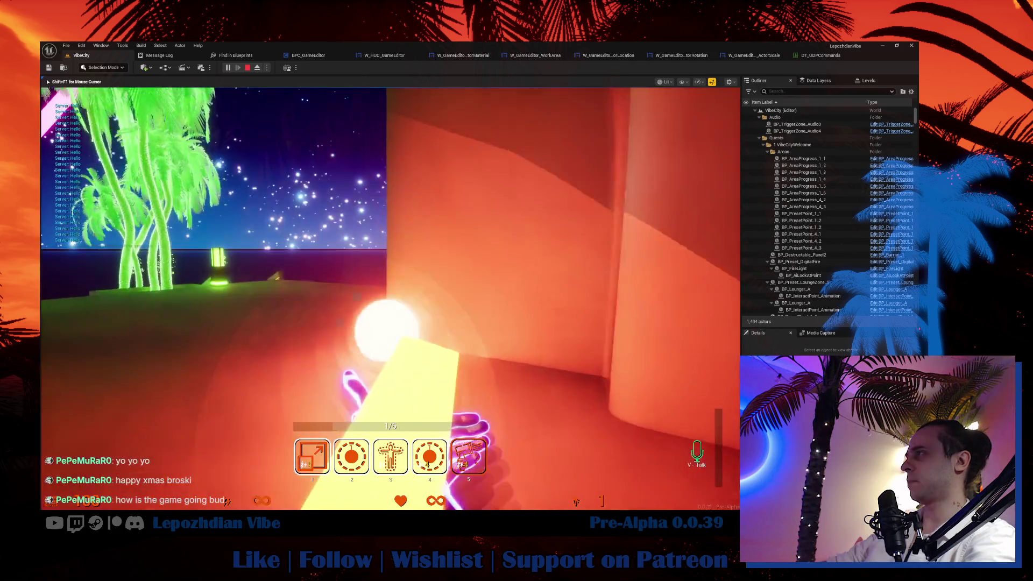
key("w")
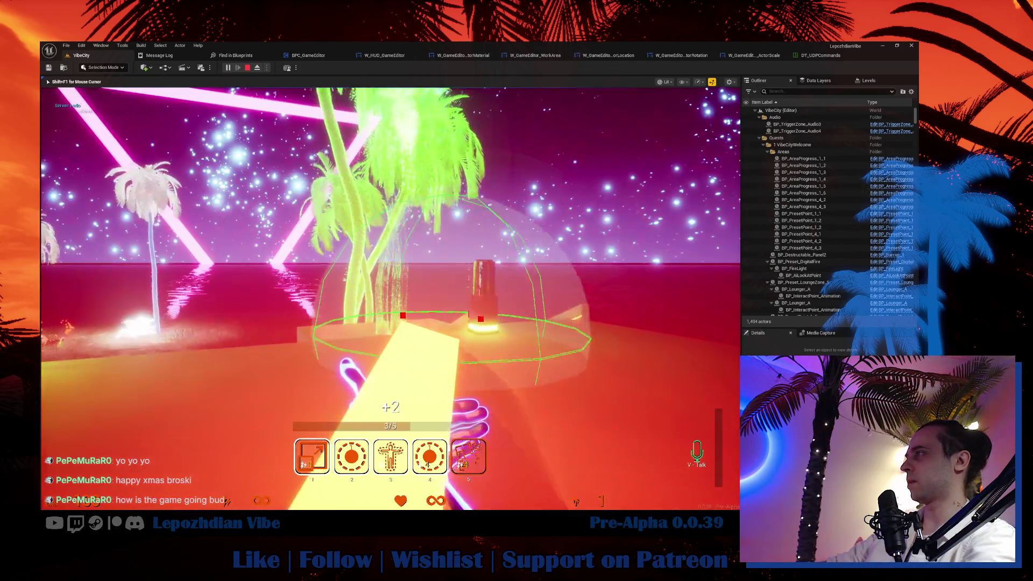
key("w")
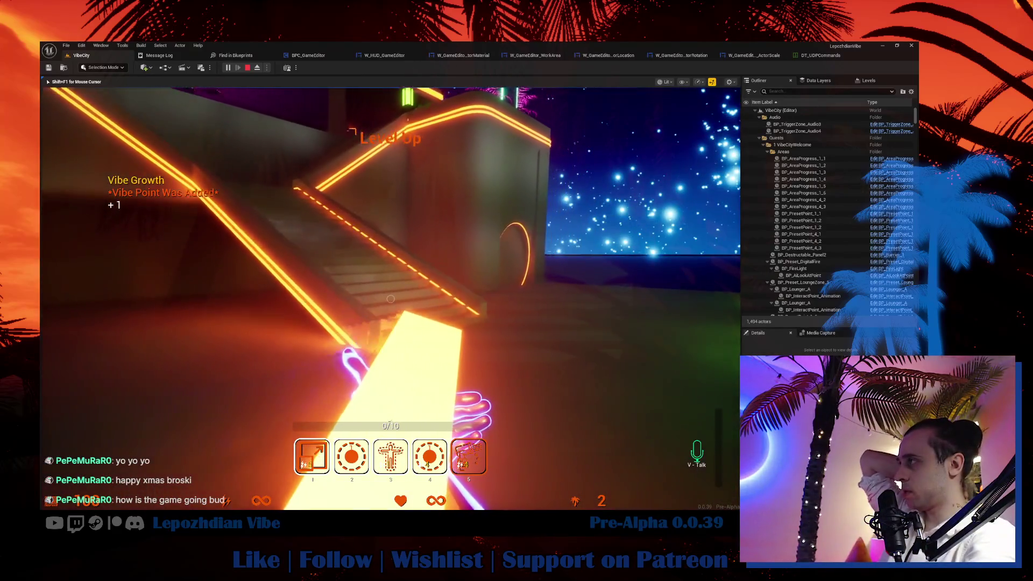
key("w")
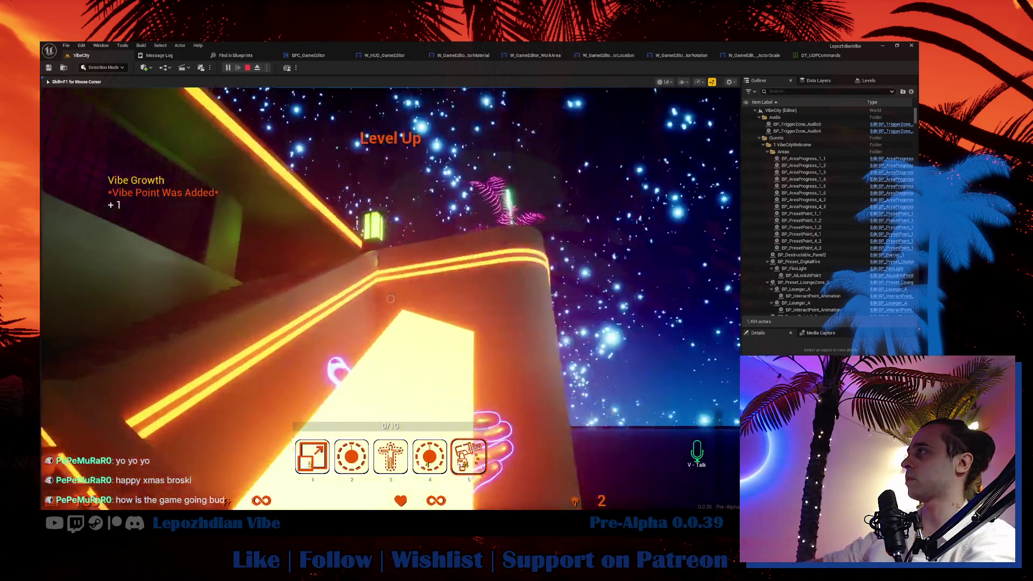
key("w")
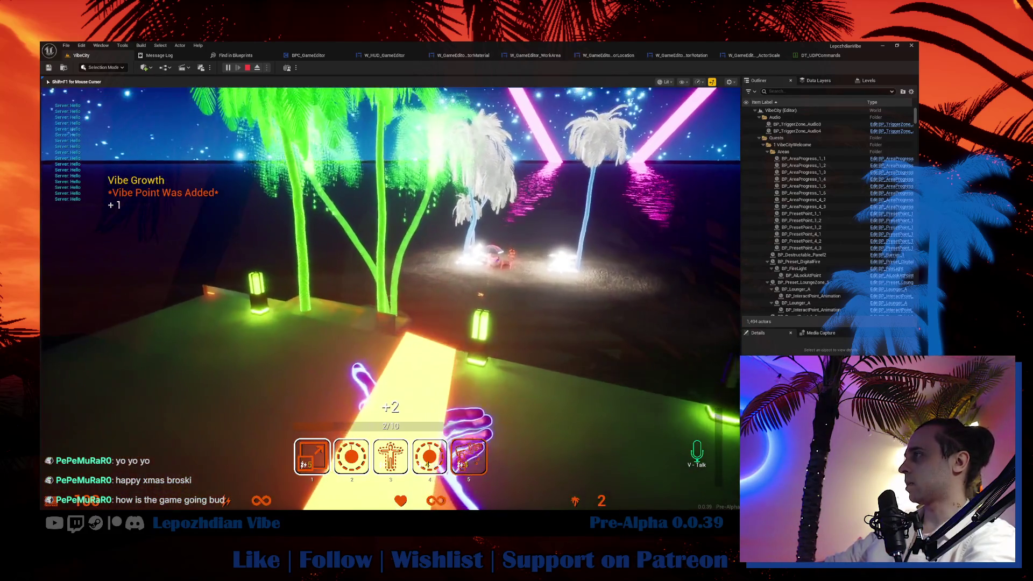
key("w")
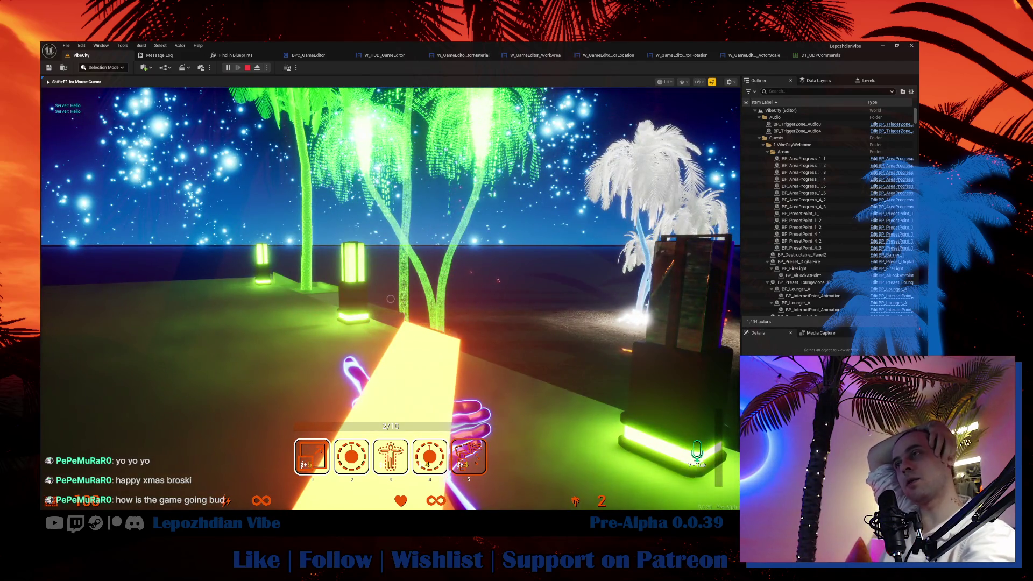
key("shift+F1")
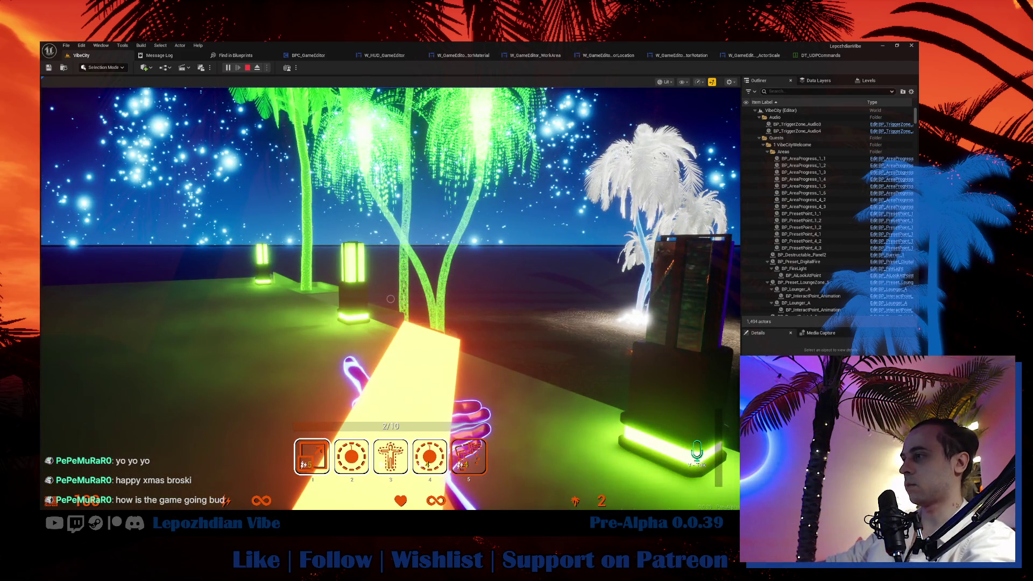
left_click(379, 354)
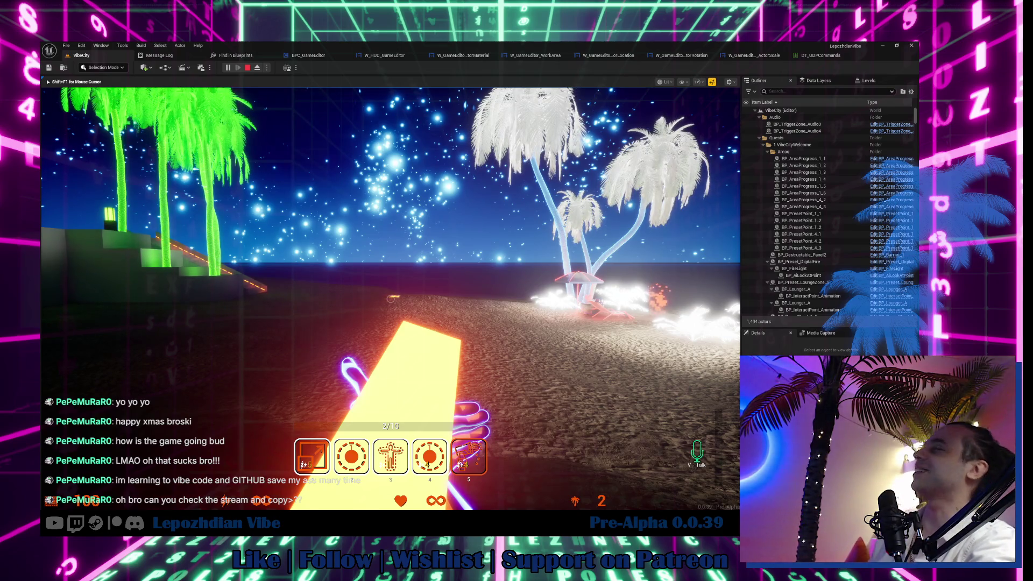
mouse_move(391, 298)
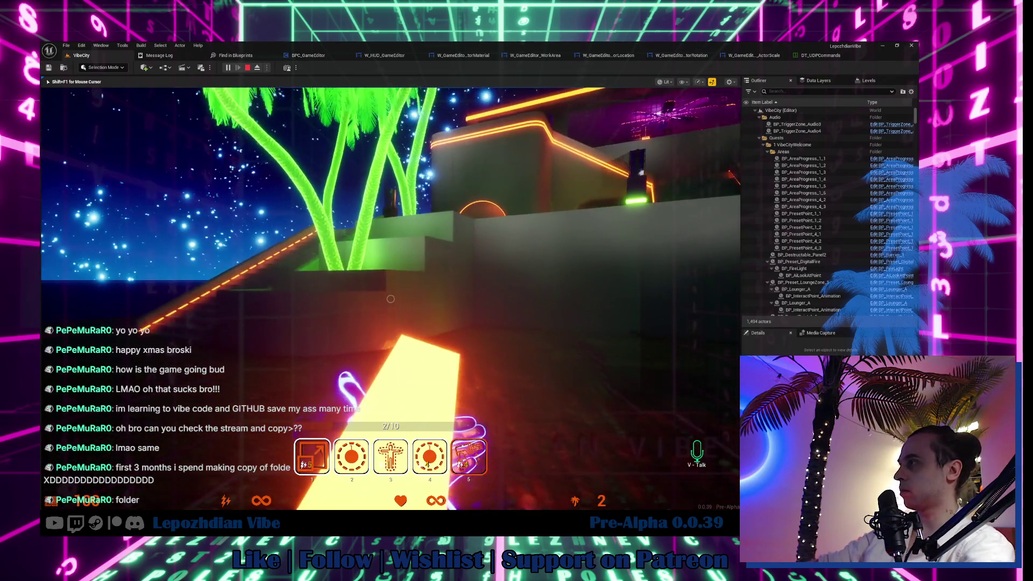
Navigate to the Show / Hide Mouse Cursor binding under Key Controls > Other.
key("Tab")
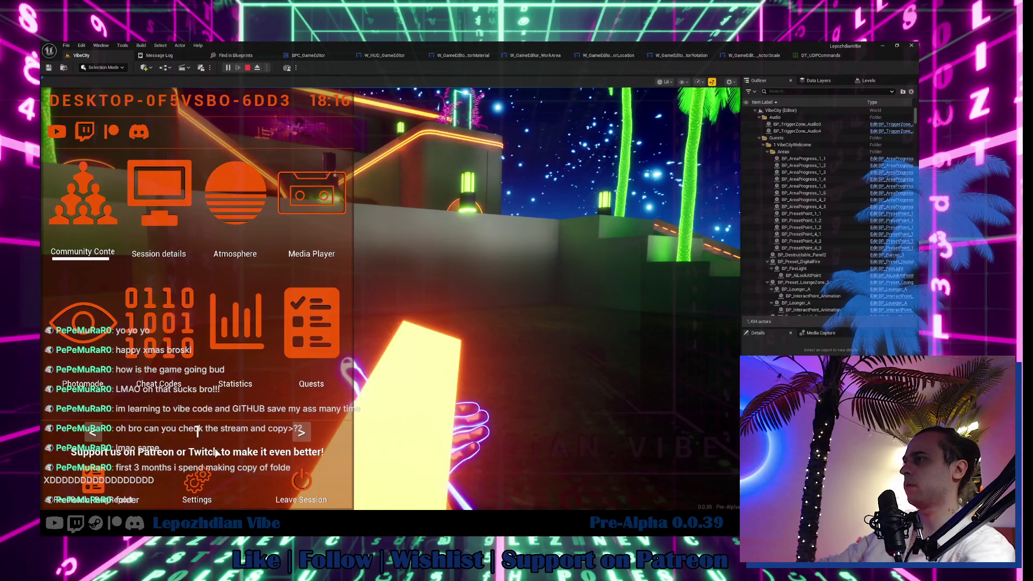
left_click(208, 481)
left_click(459, 99)
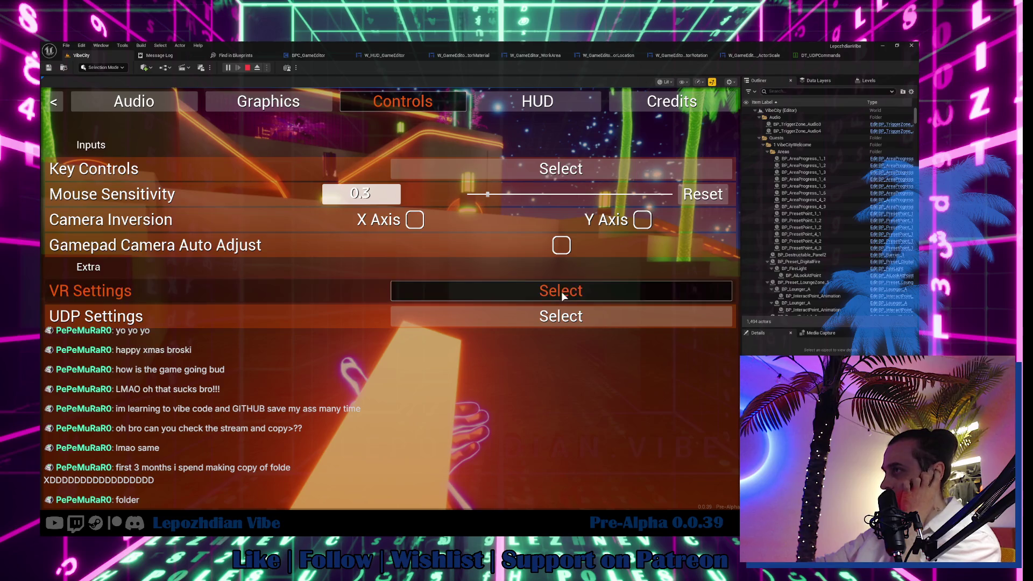
left_click(576, 169)
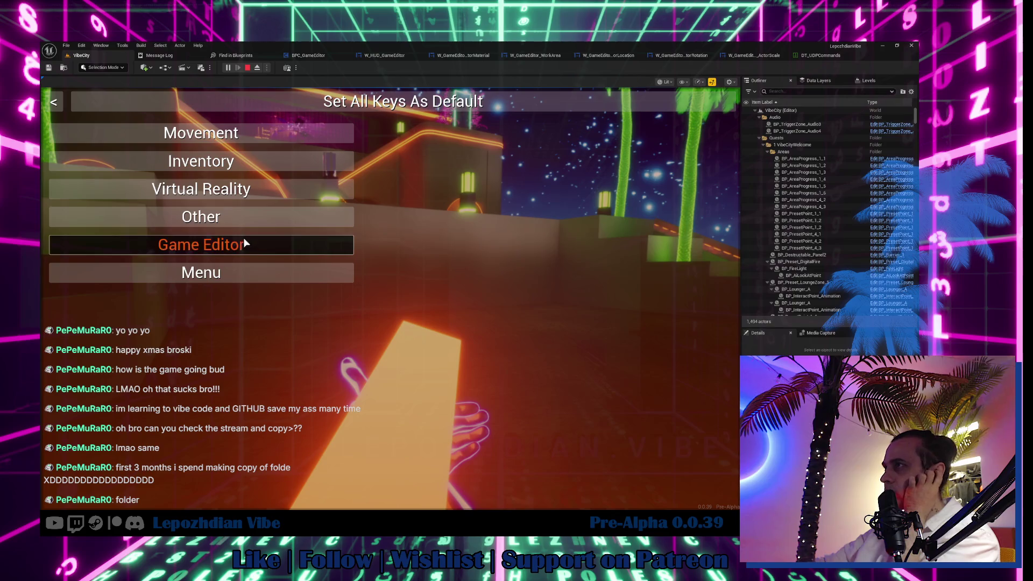
left_click(253, 269)
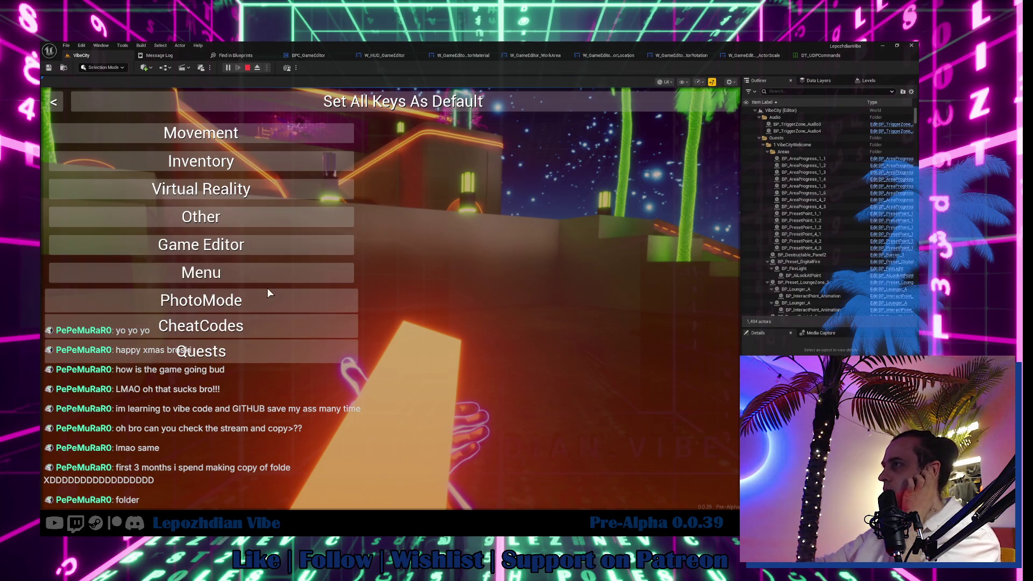
left_click(242, 221)
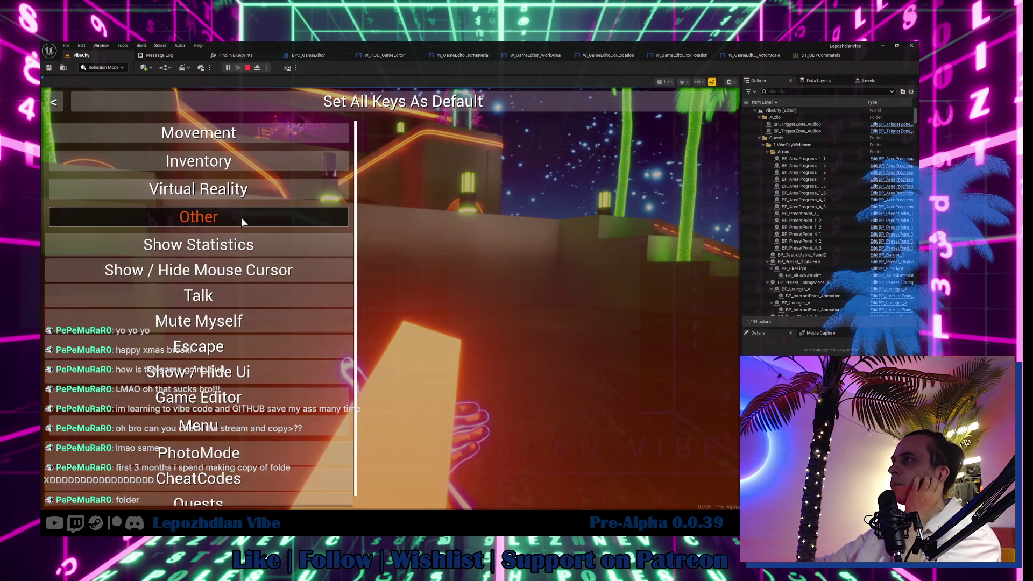
left_click(257, 273)
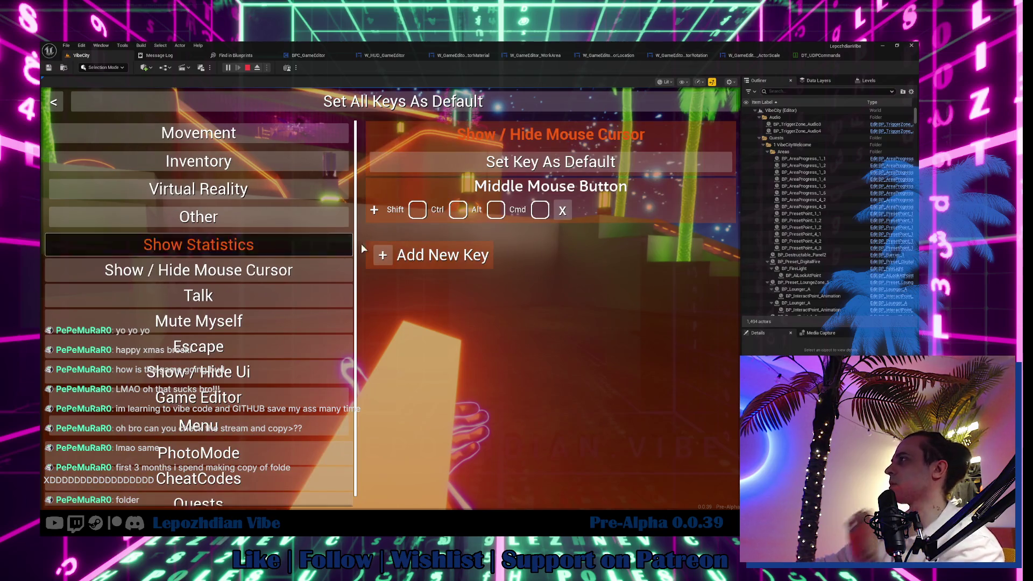
Add Left Alt as a Show / Hide Mouse Cursor key, remove a test W binding.
left_click(391, 257)
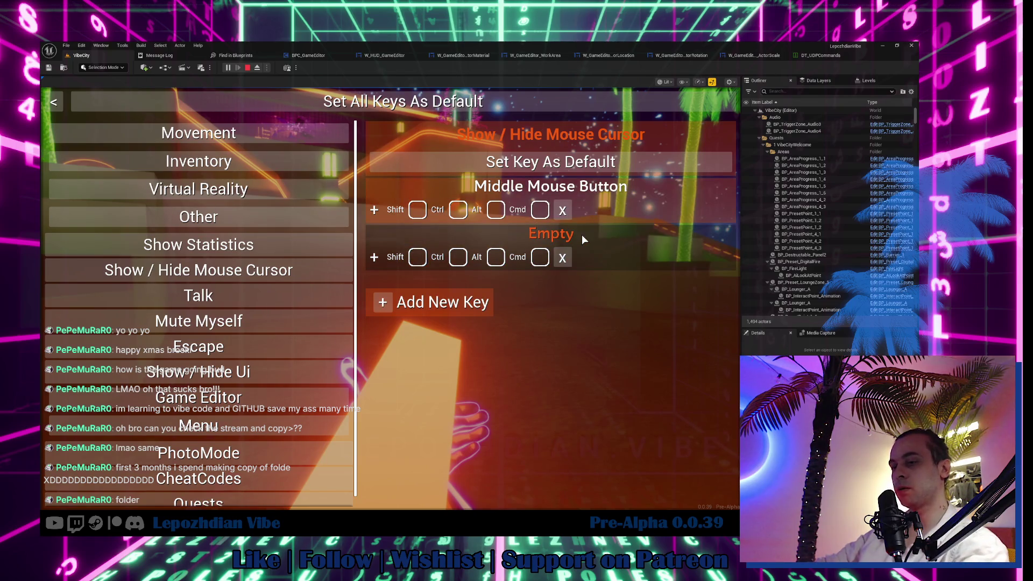
key("alt")
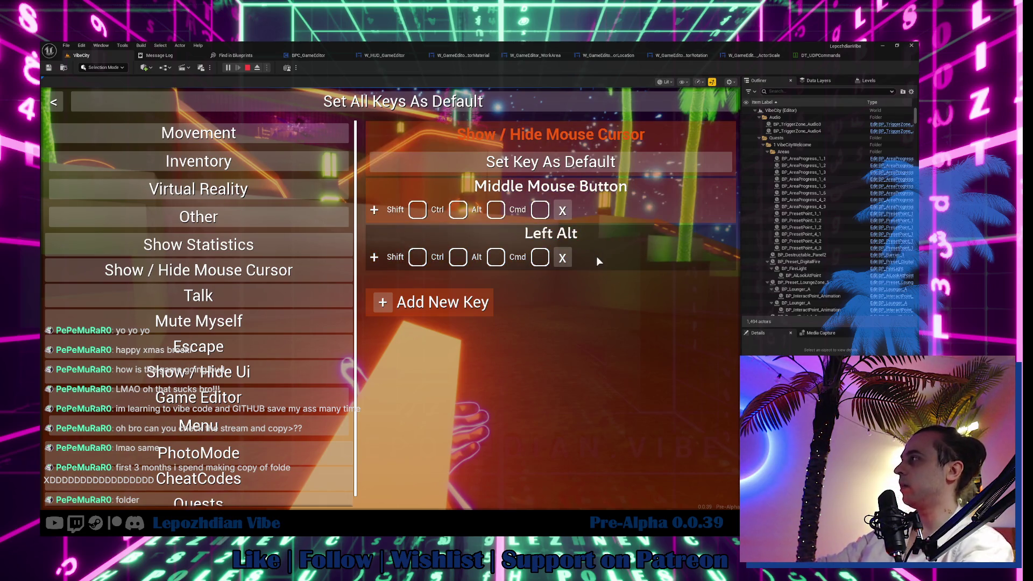
left_click(379, 302)
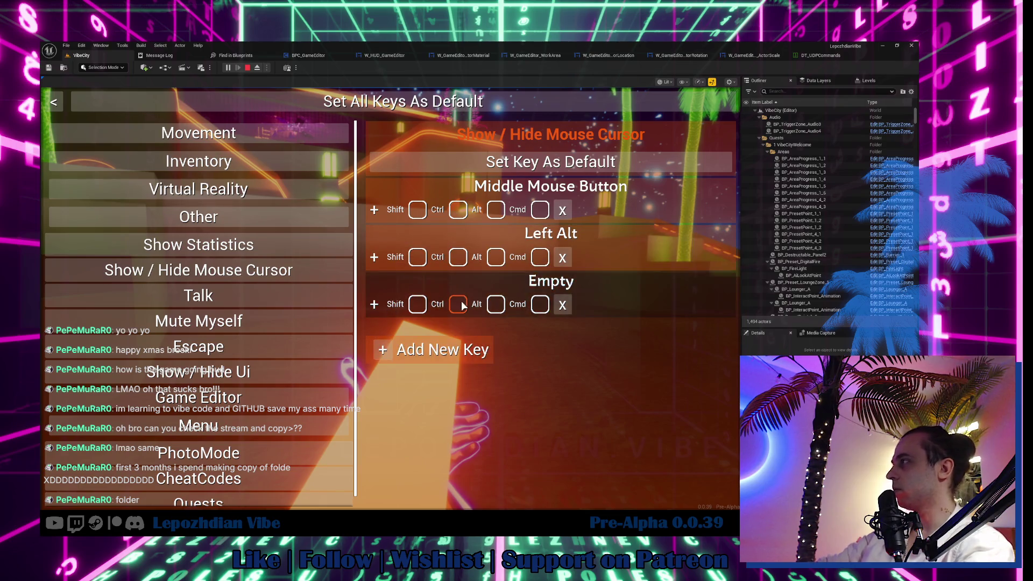
key("w")
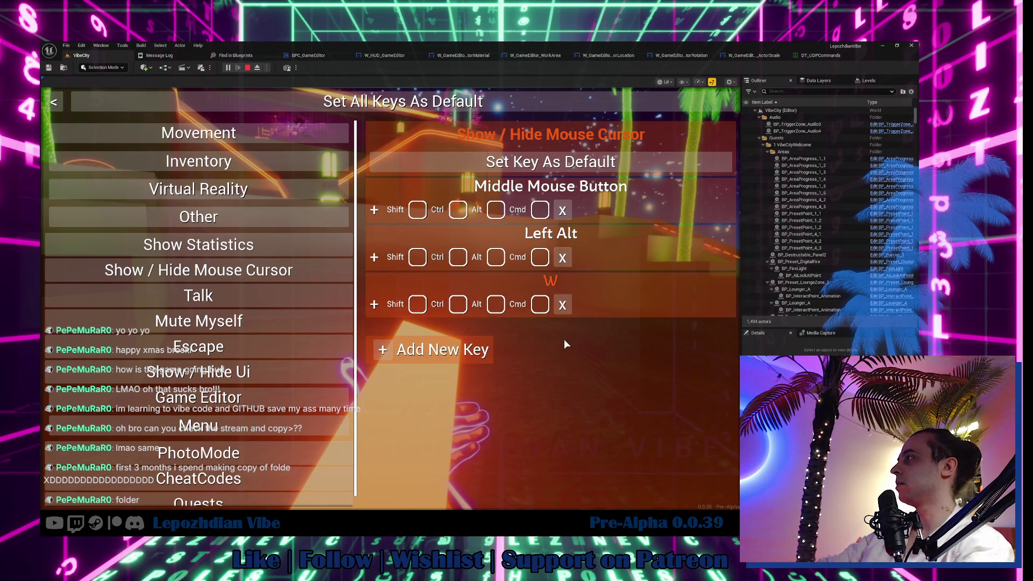
left_click(563, 305)
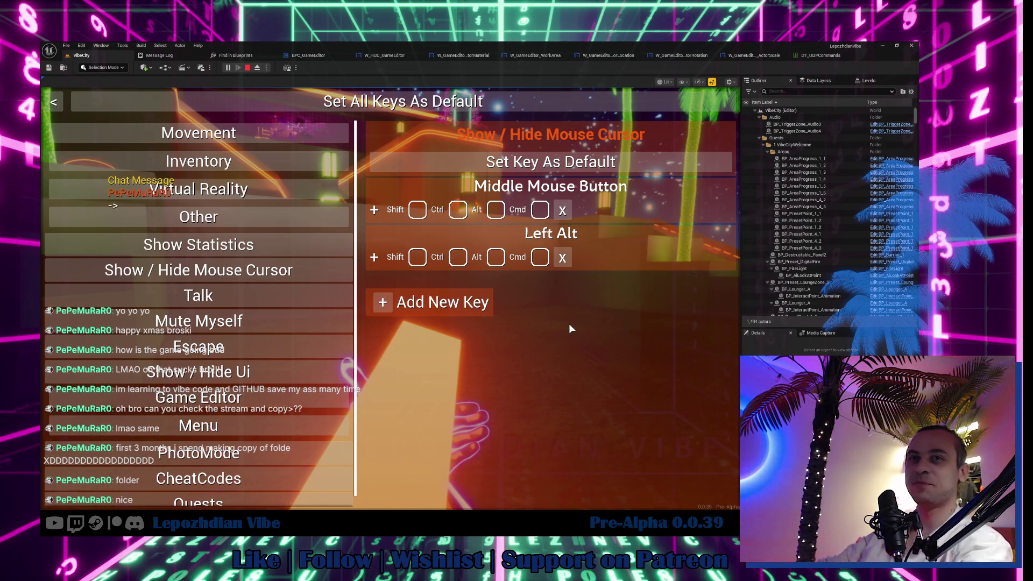
key("Escape")
key("Escape")
key("Escape")
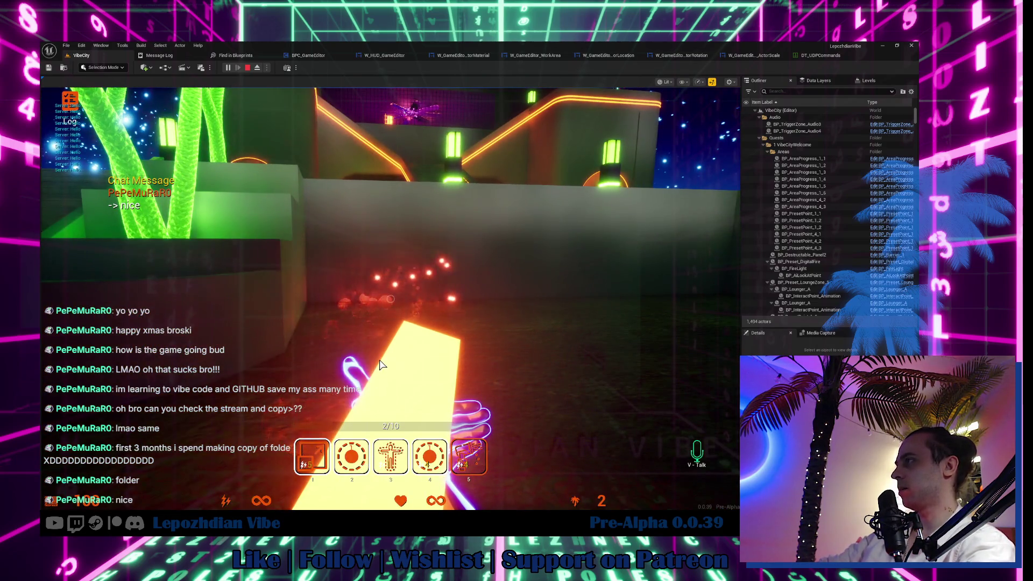
Cycle hotbar items 4 and 1, then launch the in-game build editor from the main menu.
key("4")
left_click(369, 388)
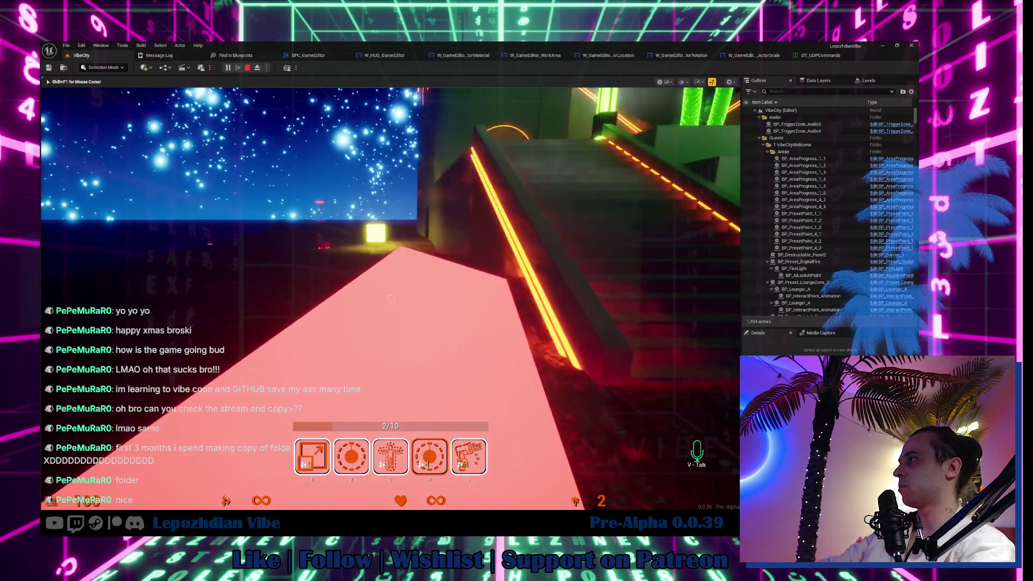
key("1")
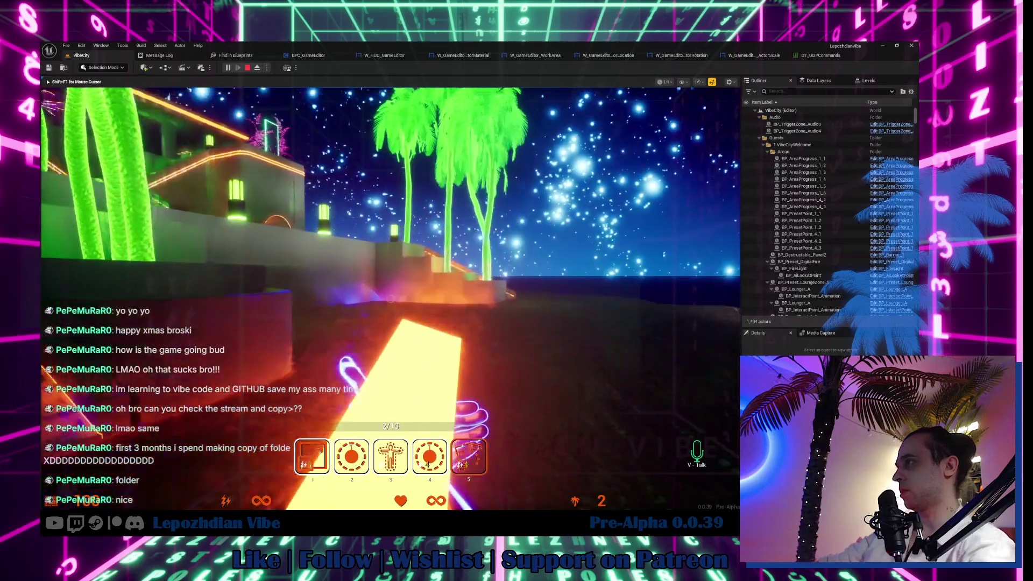
key("Tab")
left_click(302, 432)
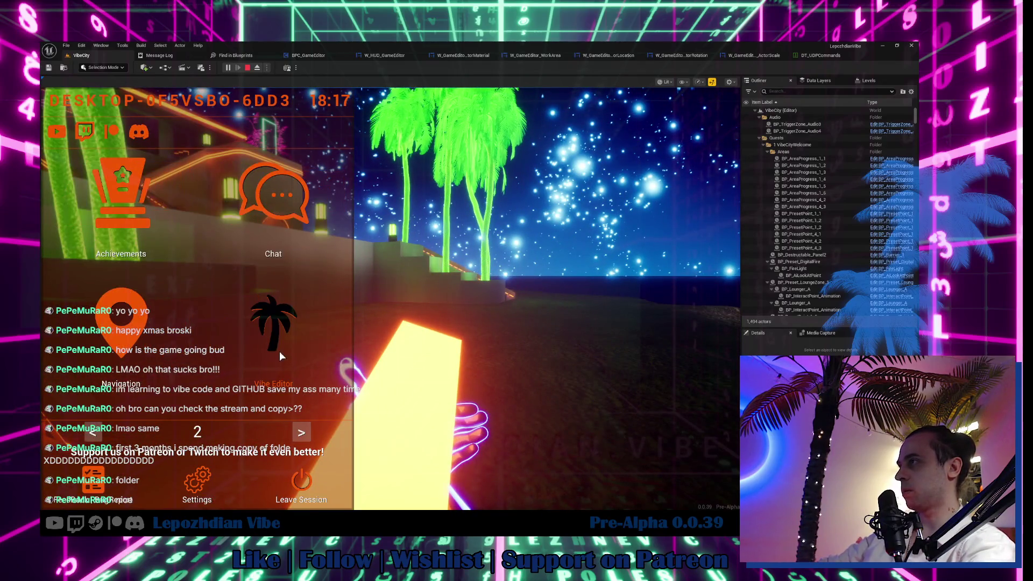
left_click(279, 351)
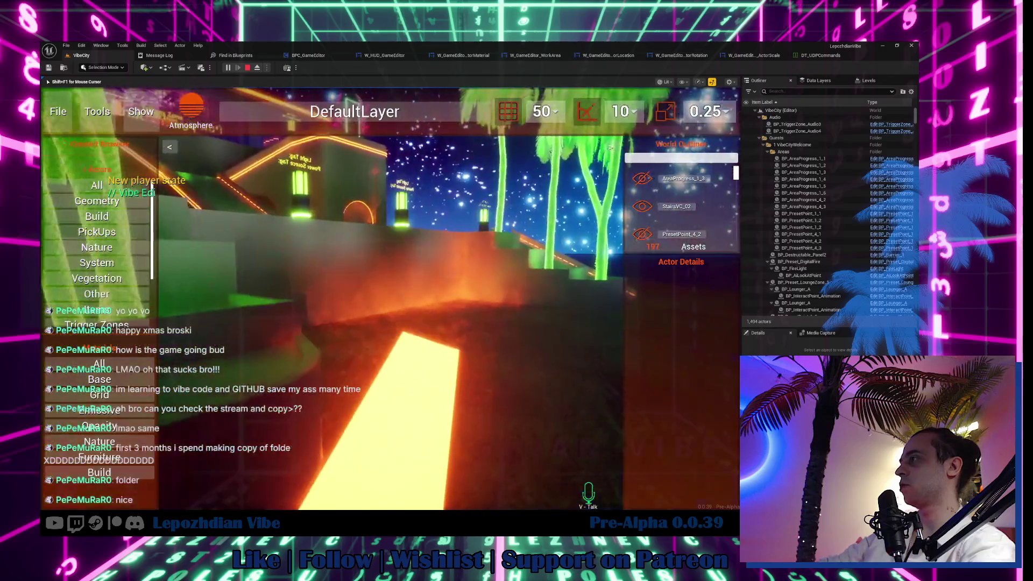
Exit and reopen the build editor, inspect the Box_400x802 wall, and expand the Grid assets.
key("shift+F1")
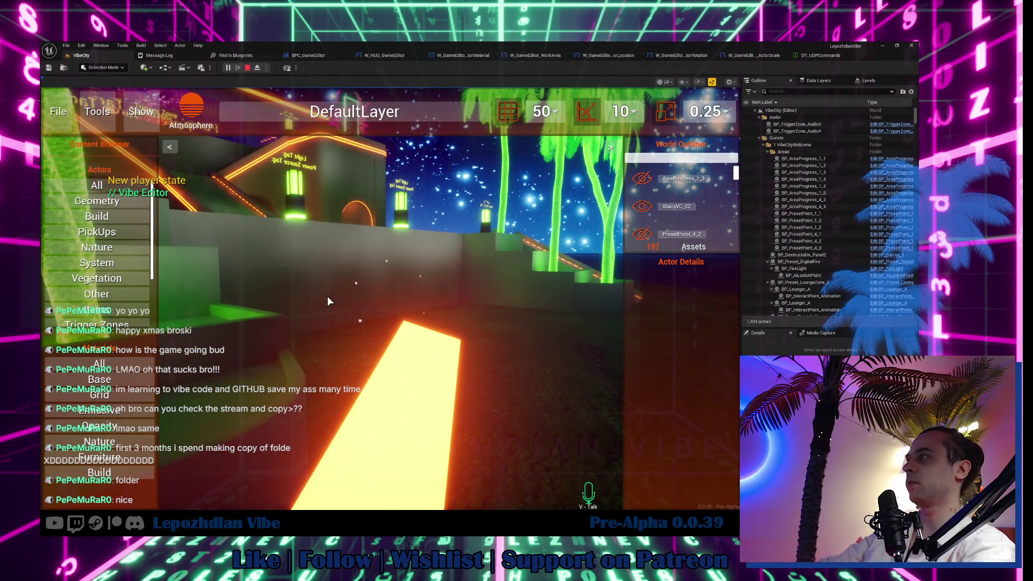
key("Escape")
left_click(393, 278)
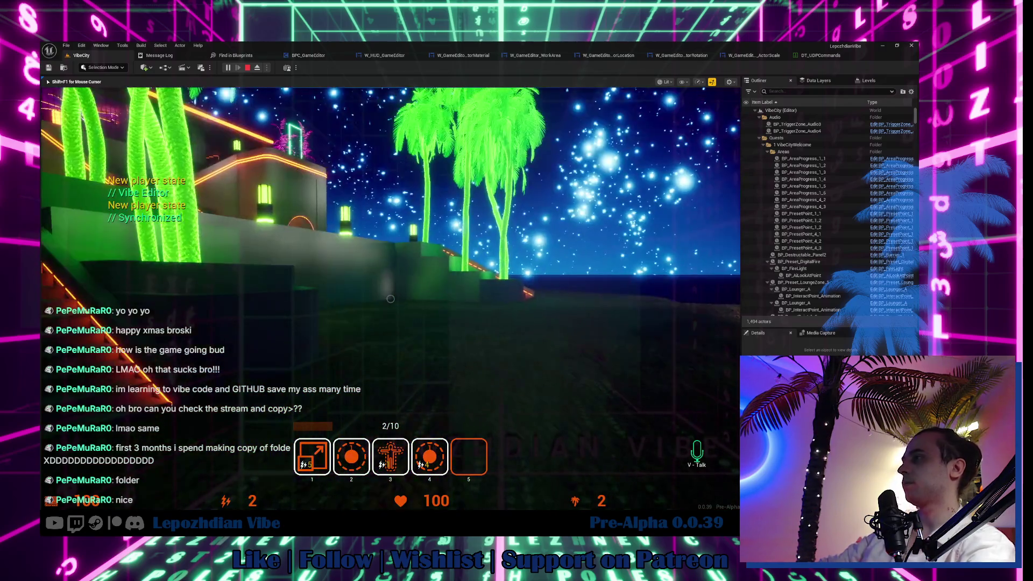
key("Escape")
left_click(285, 328)
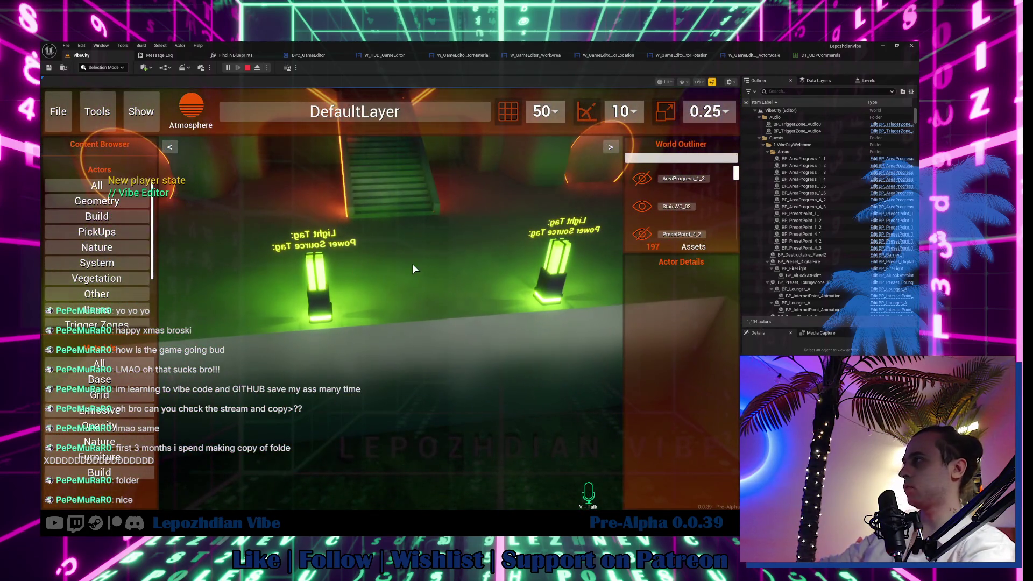
left_click(413, 264)
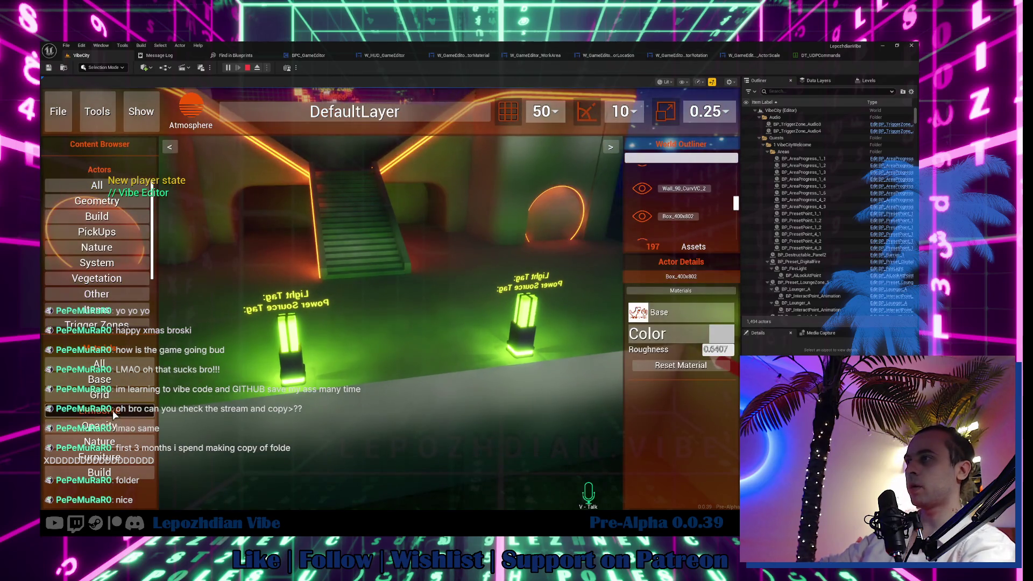
left_click(109, 401)
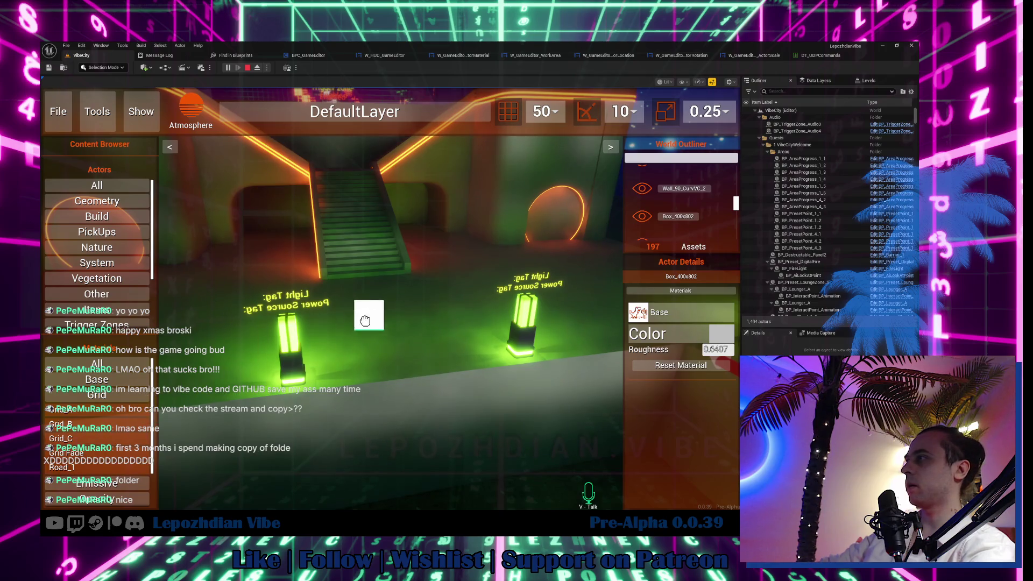
Fly the camera to the stair block beside the glowing palms and select it.
left_click(400, 320)
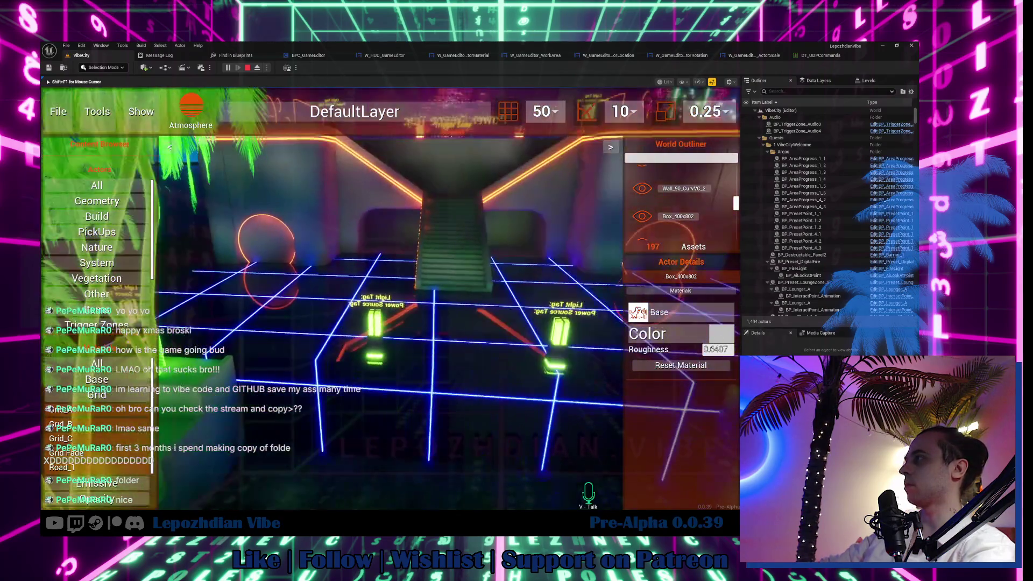
key("w")
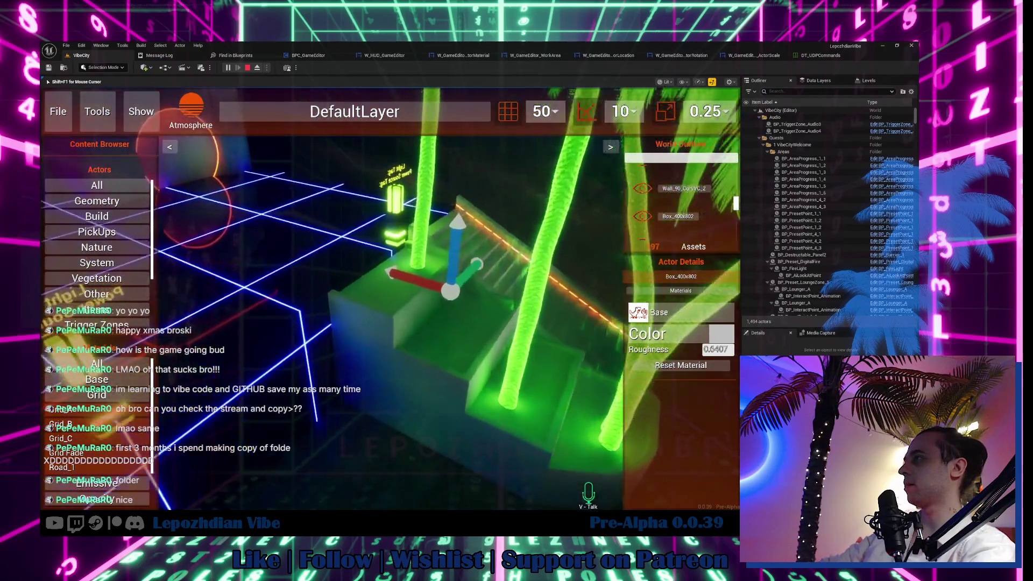
key("shift+F1")
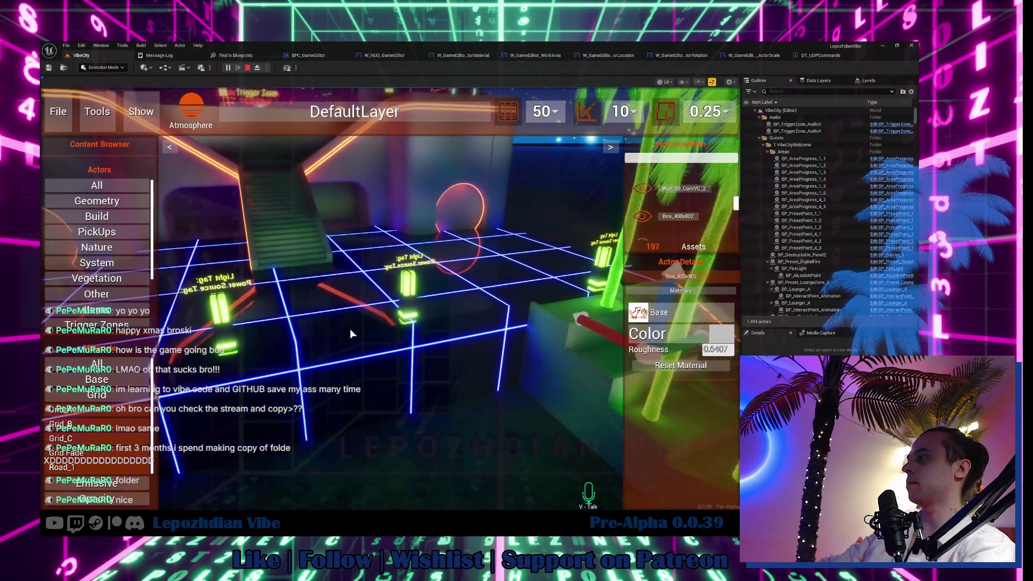
left_click(536, 372)
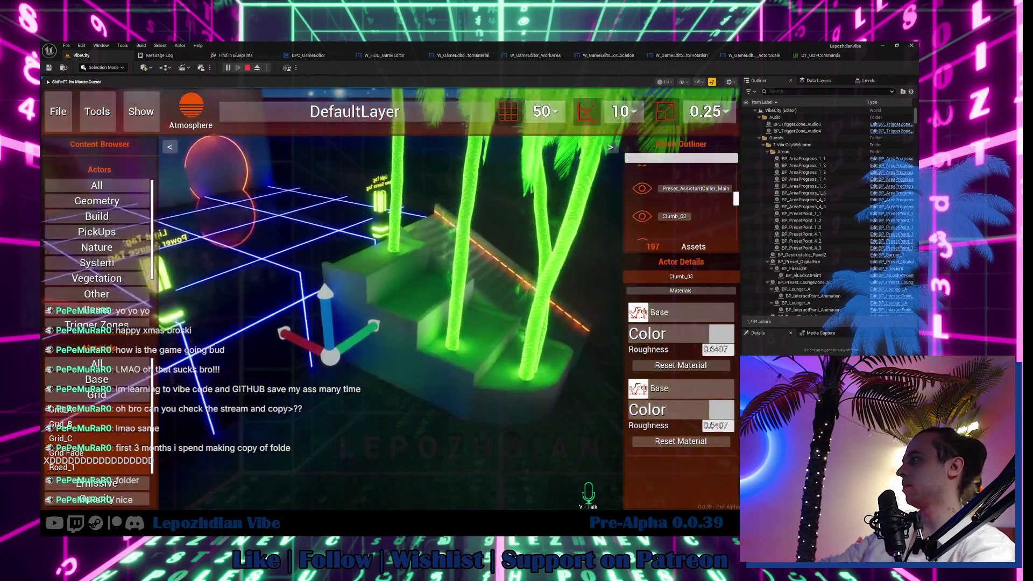
key("w")
key("shift+F1")
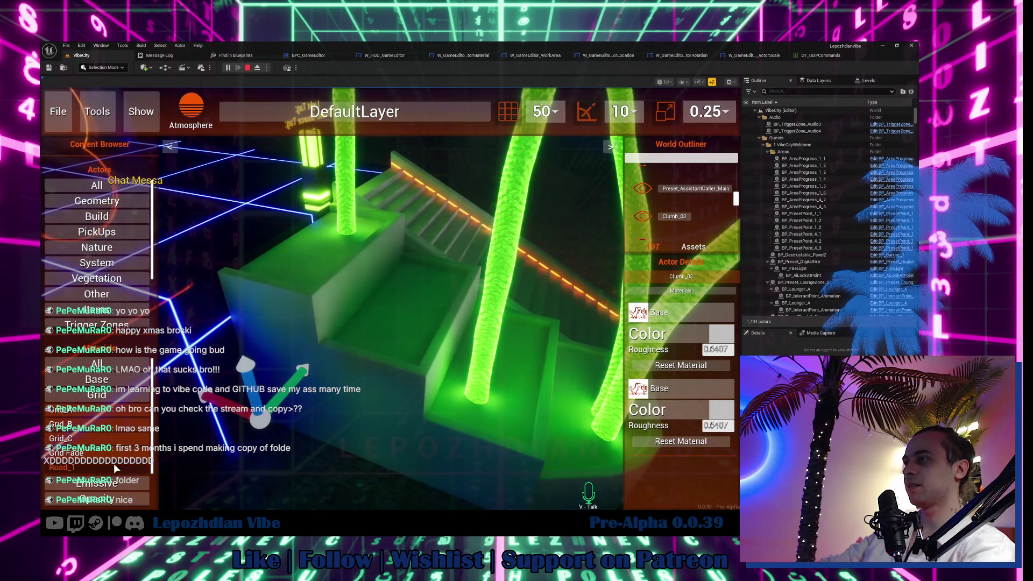
left_click(160, 444)
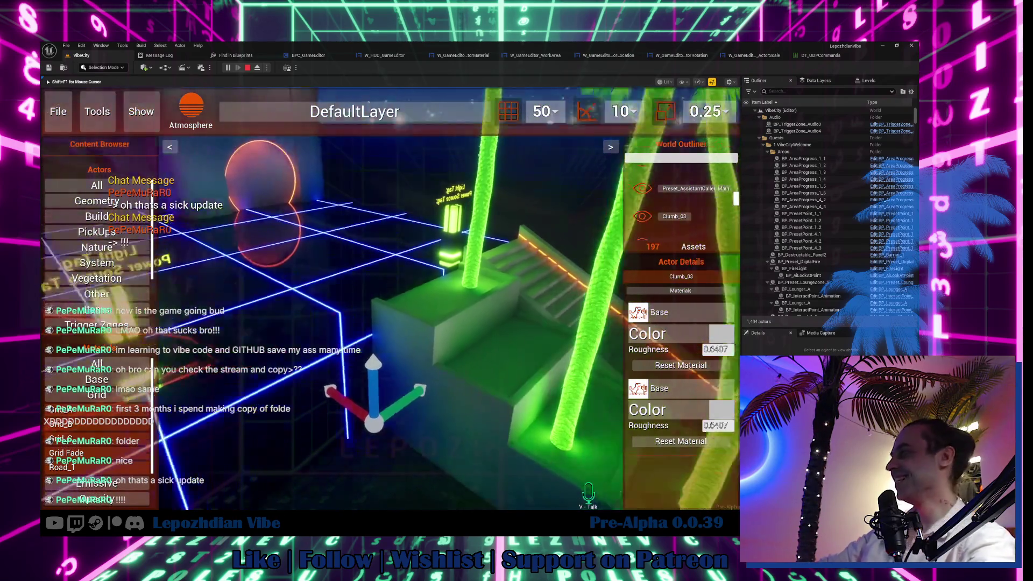
key("w")
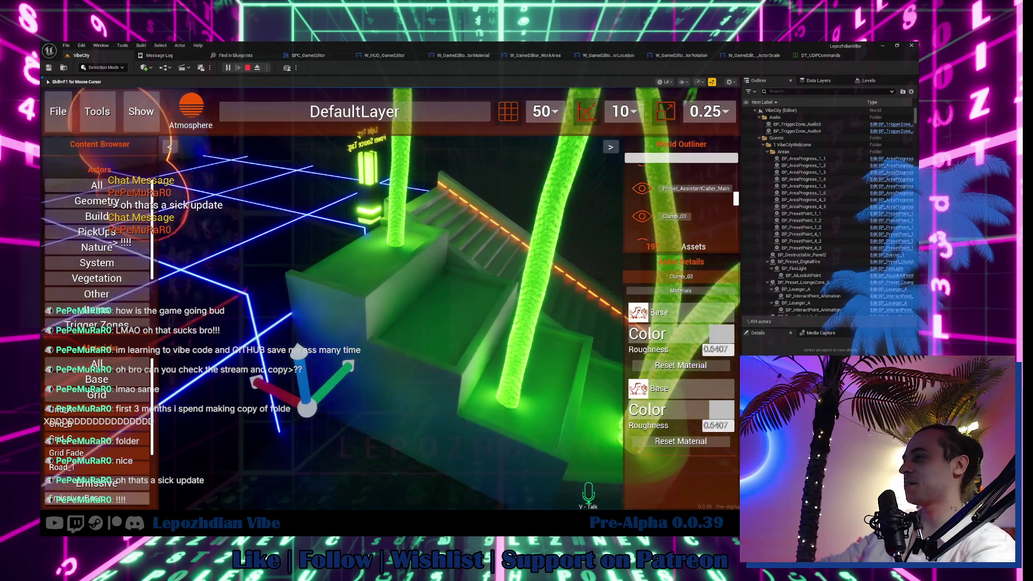
key("shift+F1")
Cover the stair blocks in the Dots material and give their tops an Emissive_Base glow.
scroll(116, 451, "down", 2)
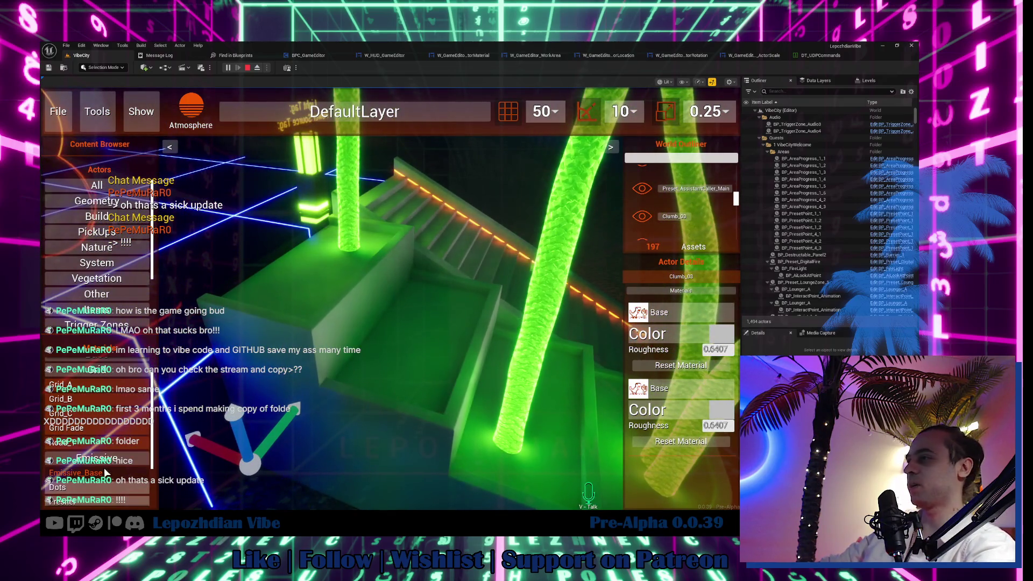
mouse_move(106, 473)
left_mouse_down()
mouse_move(292, 409)
mouse_move(421, 340)
left_mouse_up()
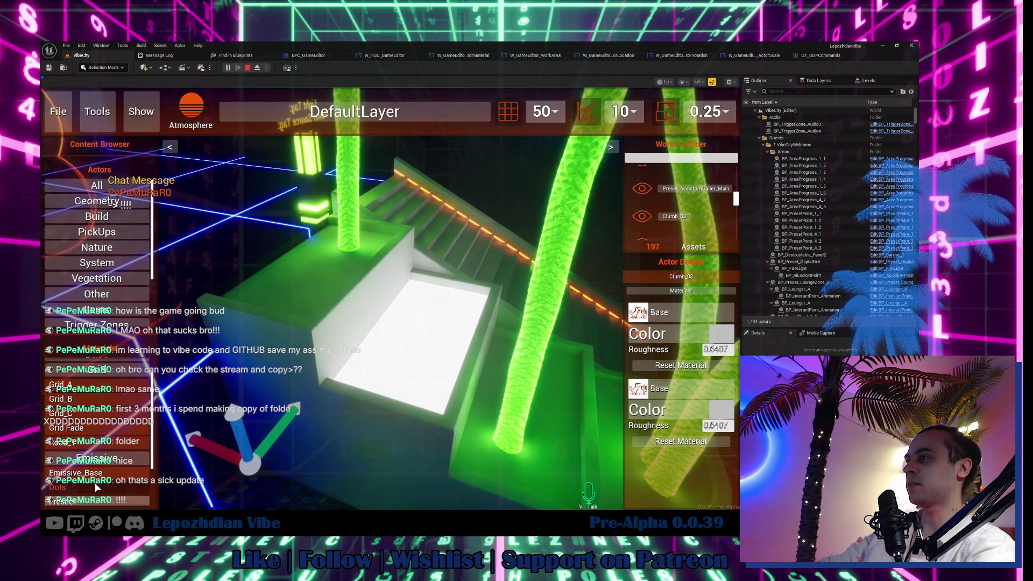
left_click_drag(134, 487, 386, 437)
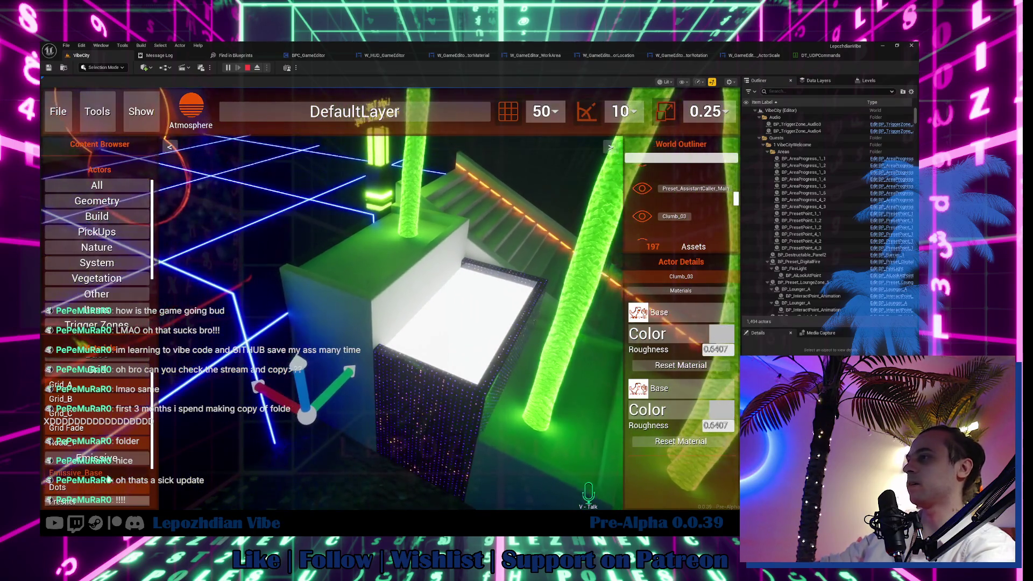
left_click_drag(292, 323, 293, 324)
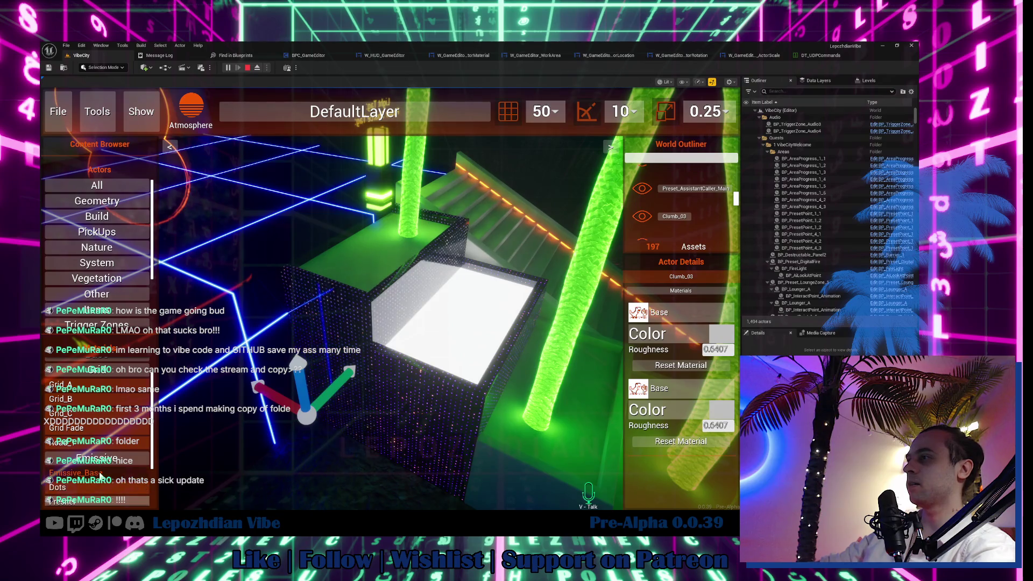
mouse_move(365, 231)
left_mouse_down()
mouse_move(366, 263)
mouse_move(387, 261)
mouse_move(358, 264)
mouse_move(412, 256)
mouse_move(457, 167)
left_mouse_up()
Set the lower block Clumb_02's glow colour to fully saturated hot pink, saturation 1.0.
left_click(445, 327)
left_click(704, 339)
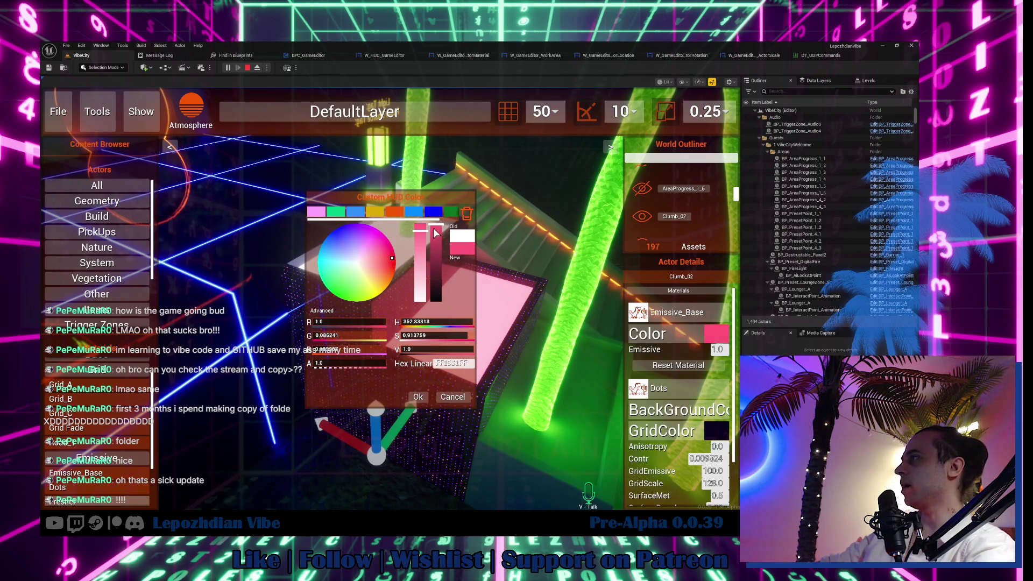
left_click_drag(422, 232, 434, 197)
left_click(421, 396)
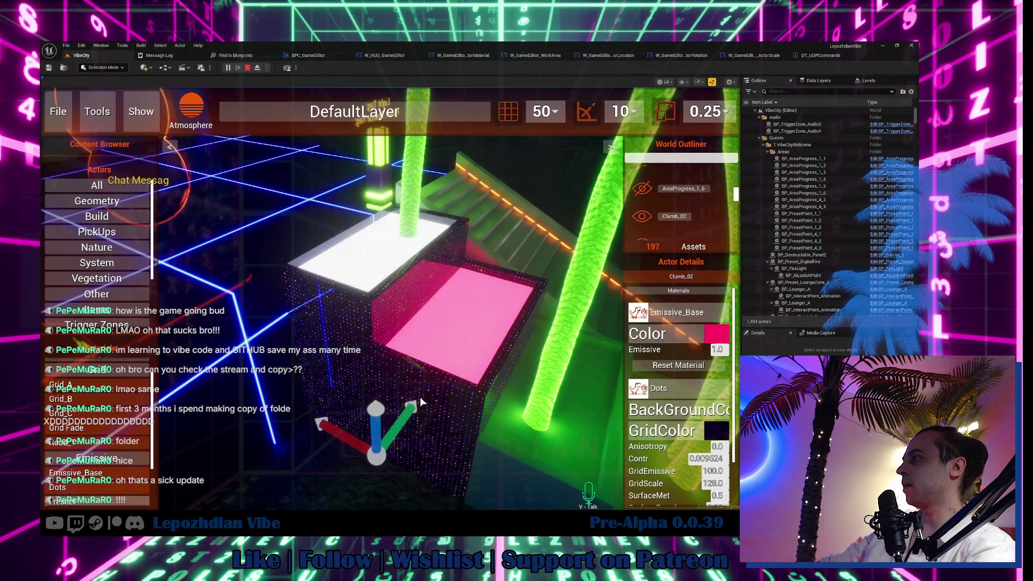
Turn the view back toward the glowing cube and select the wall WallVC_01.
key("shift+F1")
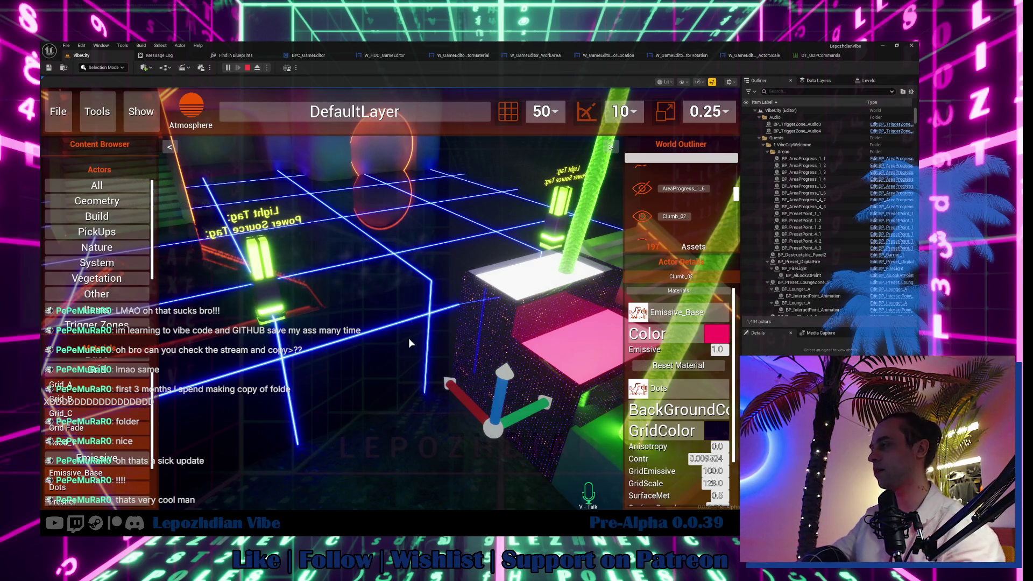
left_click_drag(409, 338, 303, 292)
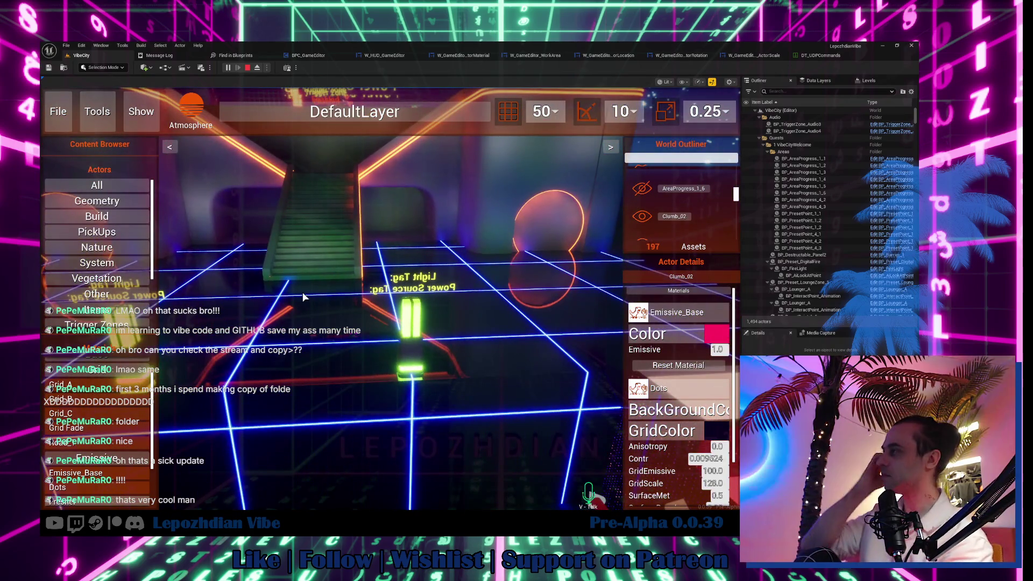
left_click_drag(379, 328, 445, 250)
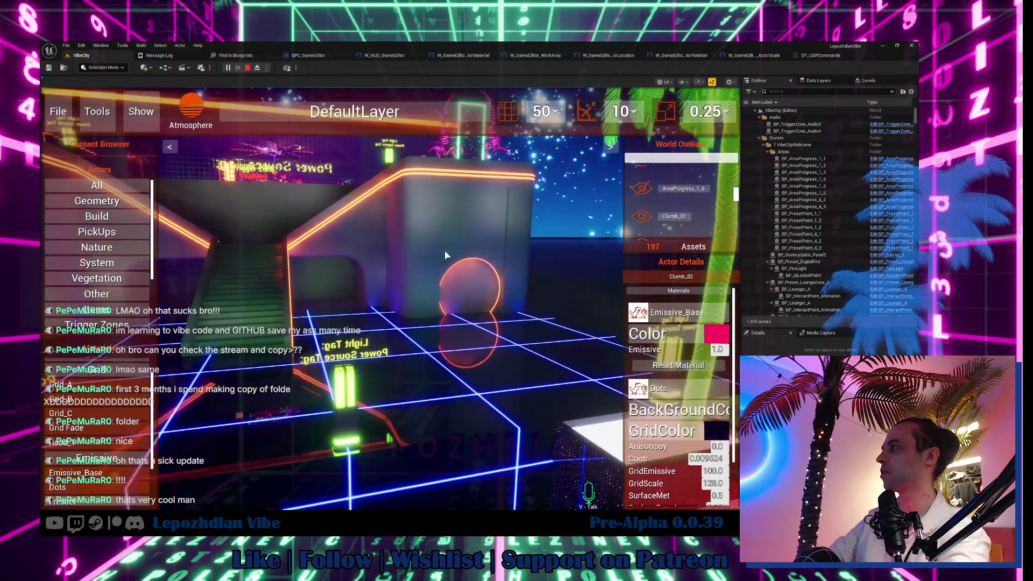
left_click(444, 220)
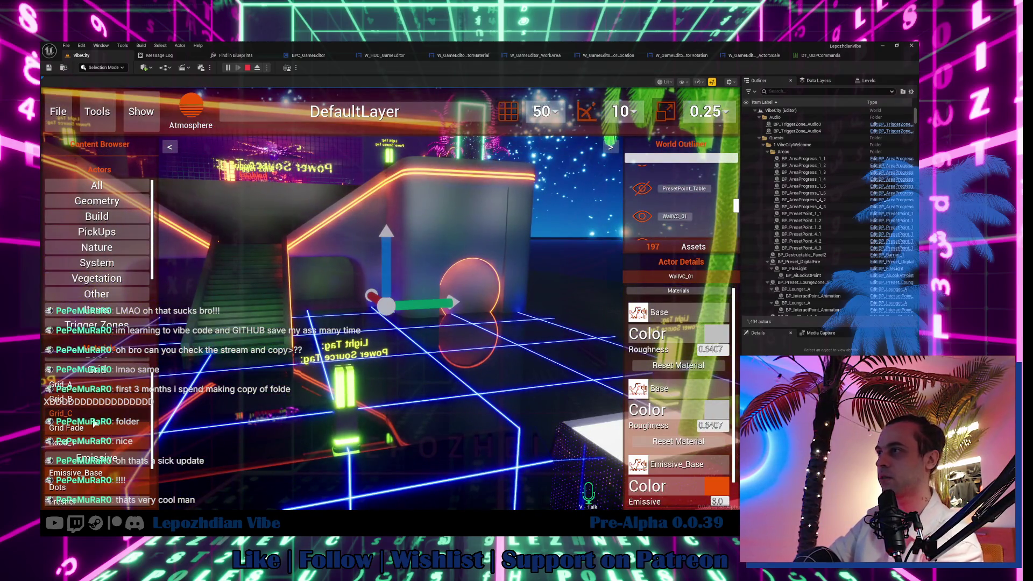
Apply Grid_C to the wall and an orange Emissive_Base glow to the sphere.
left_click(436, 231)
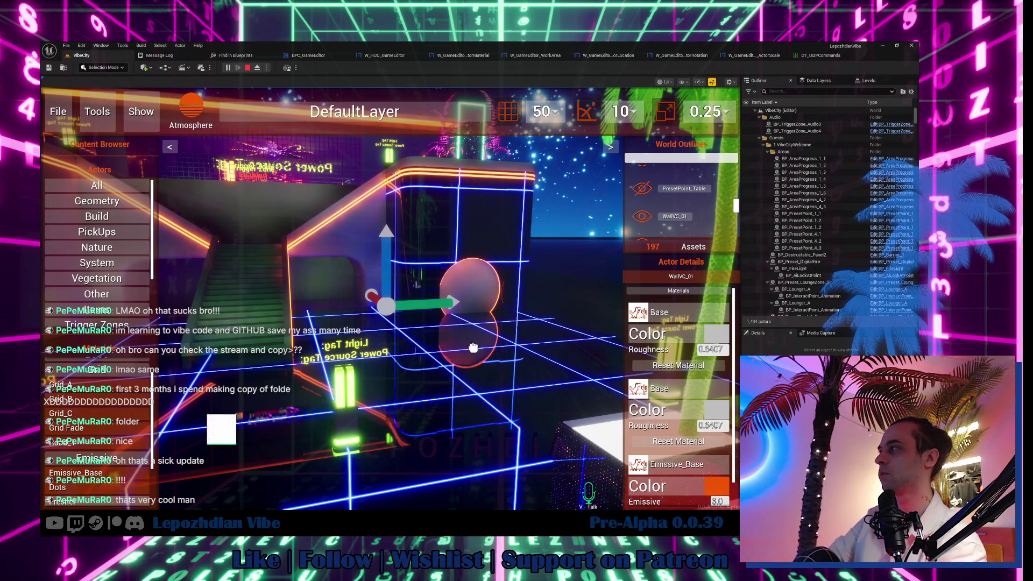
left_click(464, 291)
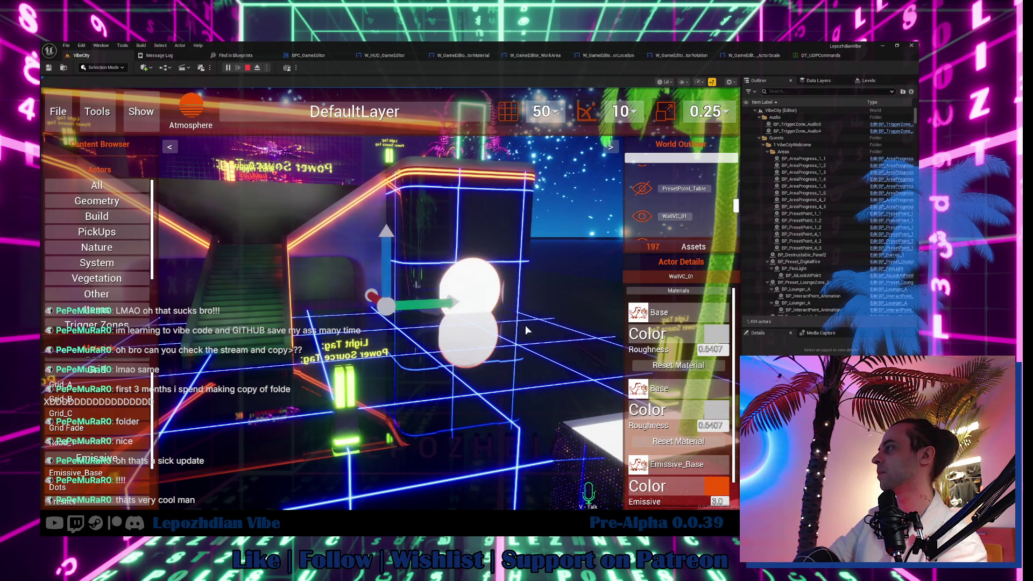
left_click(499, 399)
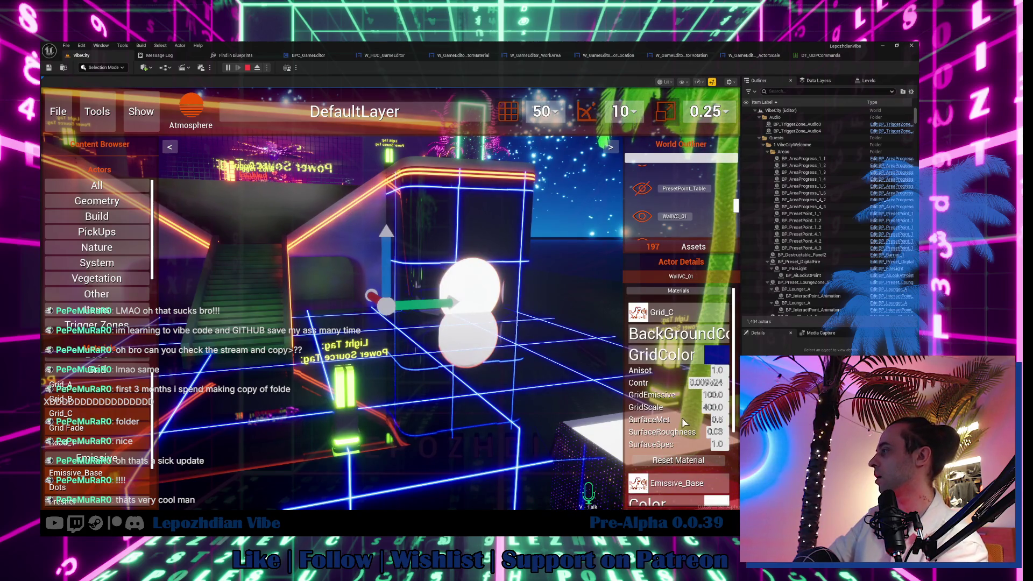
scroll(684, 423, "down", 2)
left_click(717, 445)
left_click(394, 211)
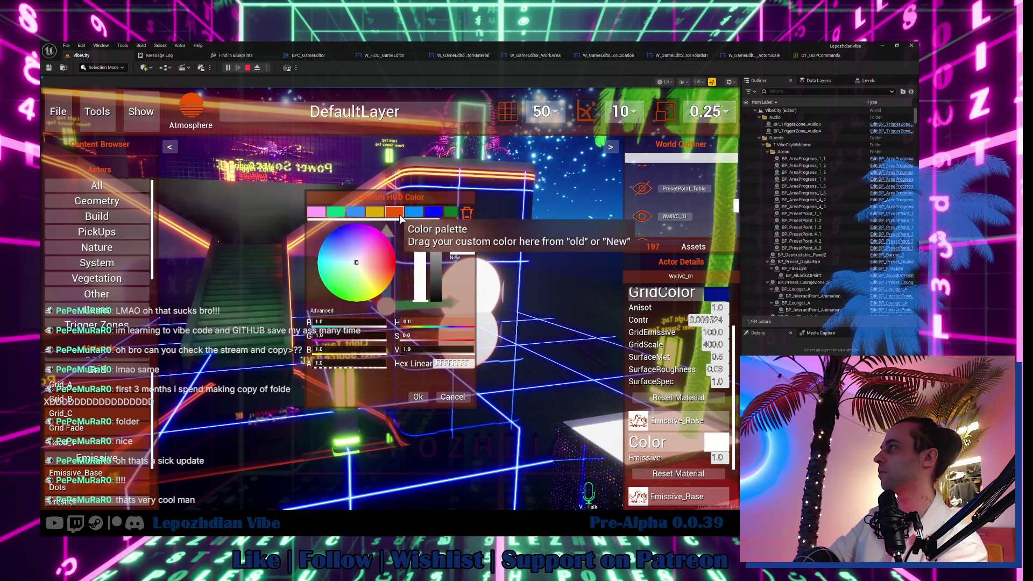
left_click(418, 397)
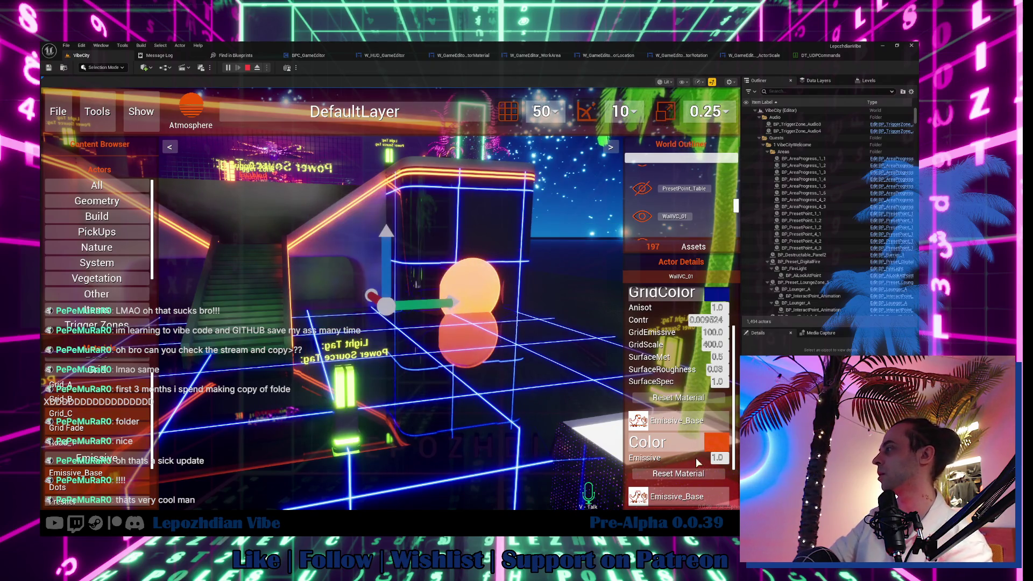
Fly toward the glowing sphere, toggle the left asset panel, and select Box_400x802.
left_click(566, 423)
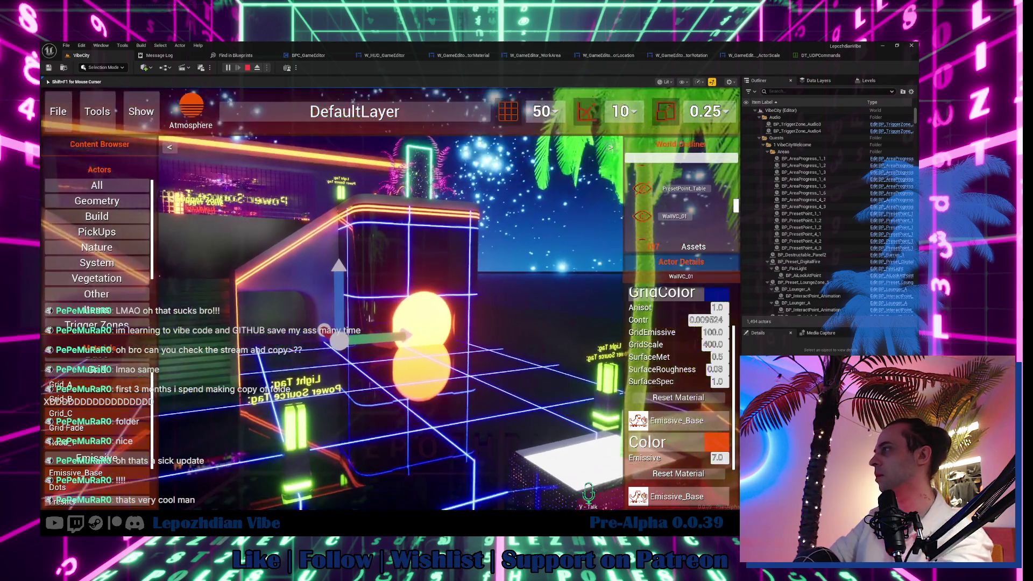
key("w")
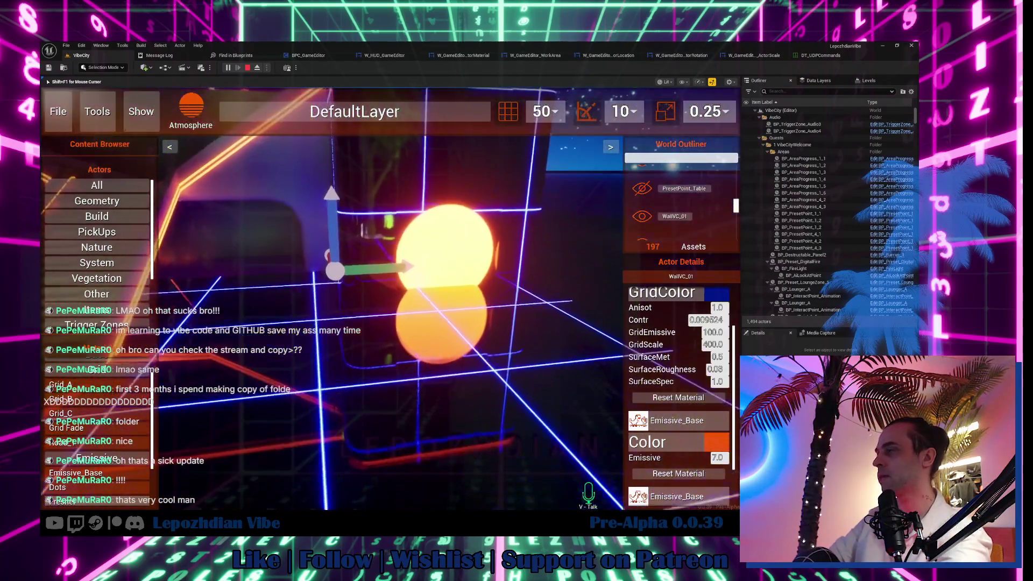
key("shift+F1")
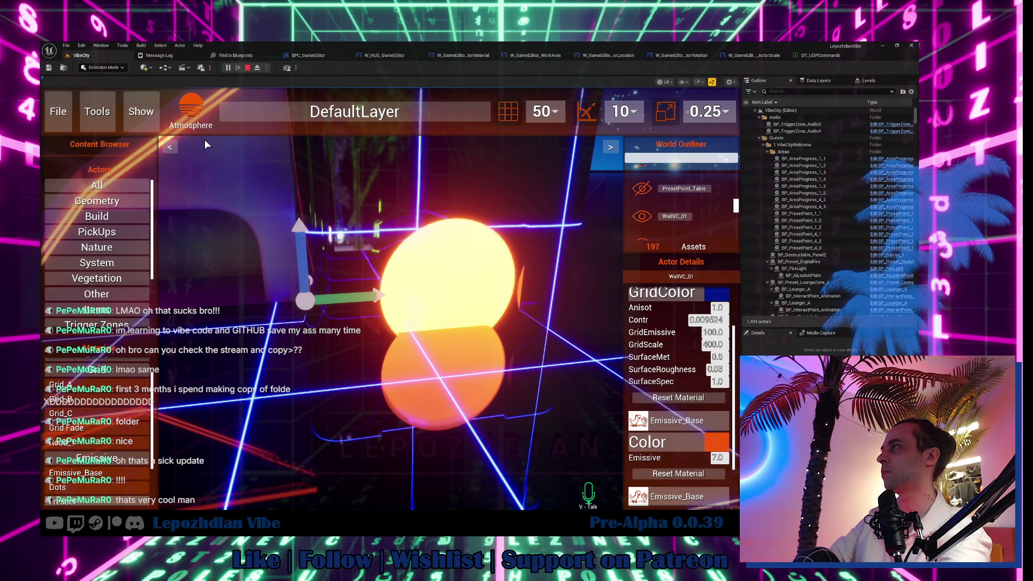
left_click(171, 149)
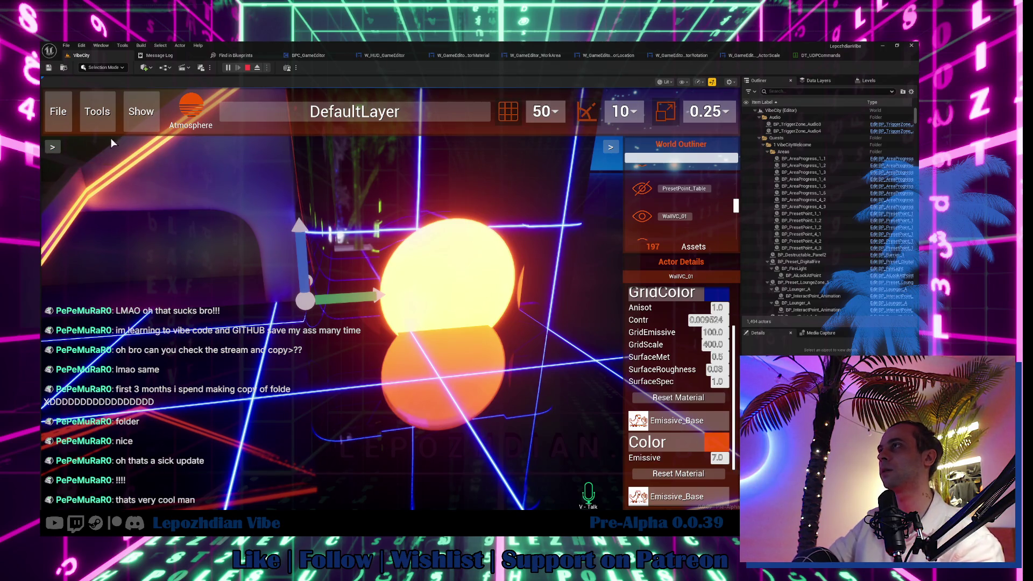
left_click(54, 147)
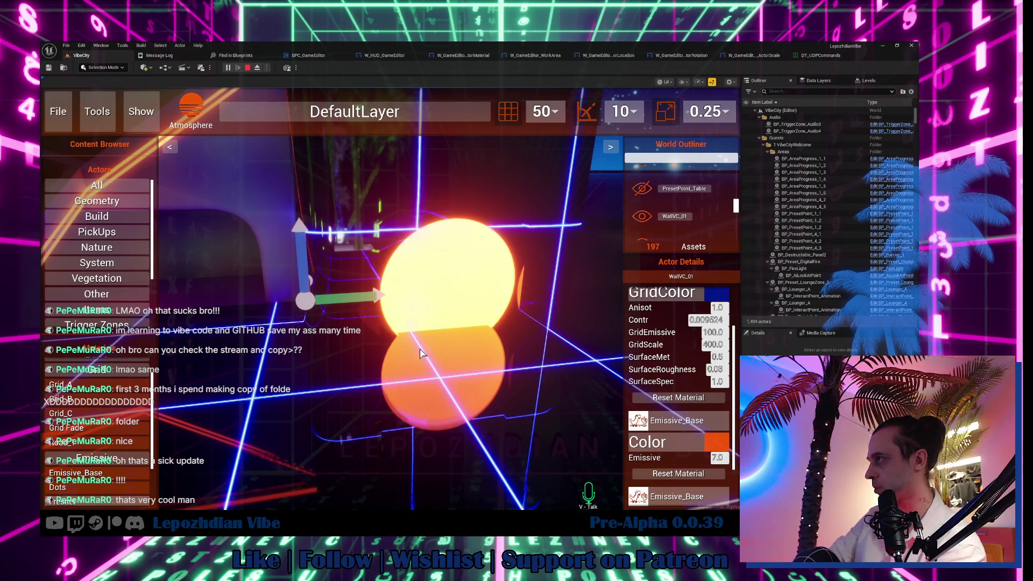
left_click(518, 338)
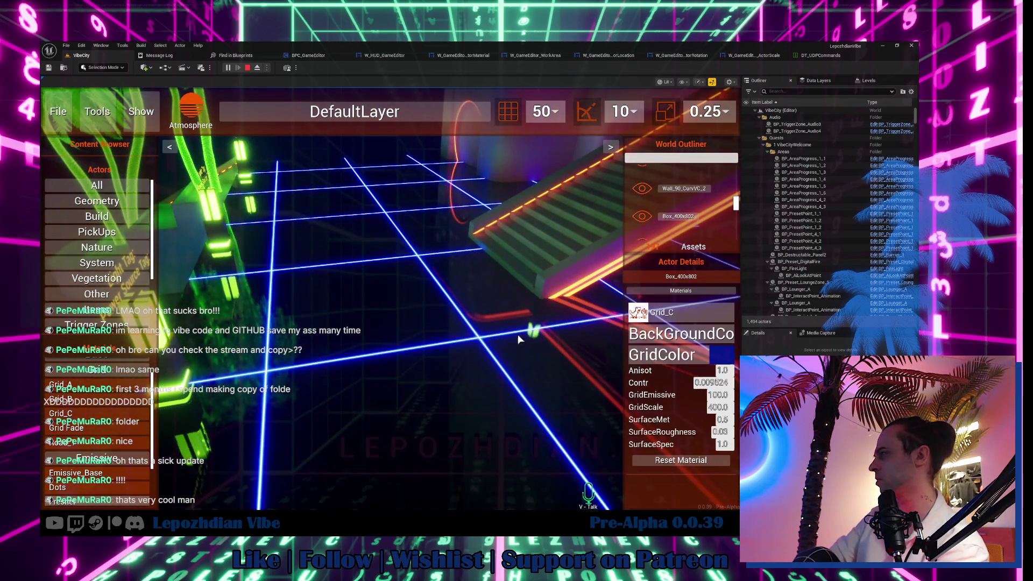
Set the grid colour of the box and the neighbouring wall to the orange preset.
left_click(729, 359)
left_click(395, 212)
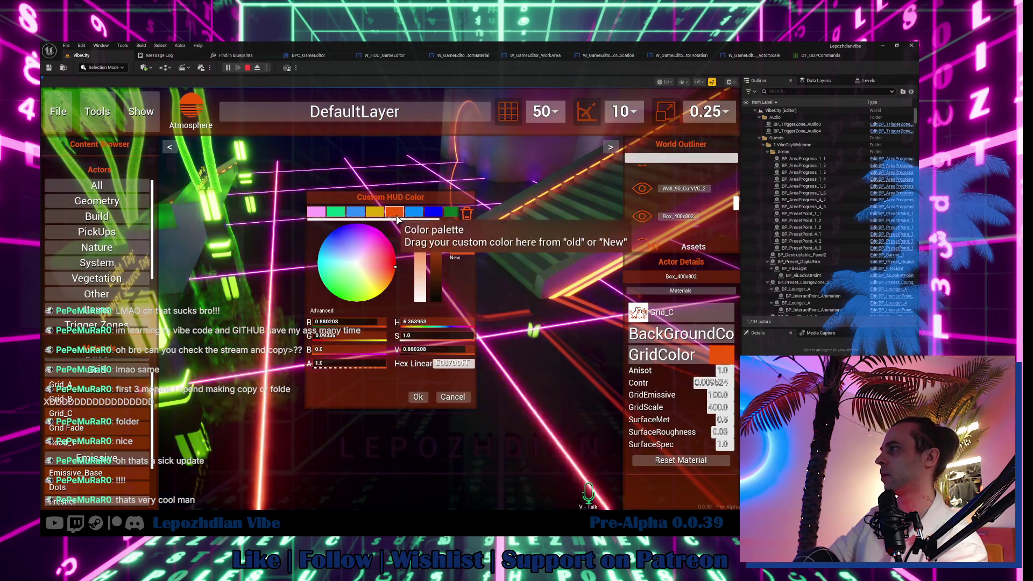
left_click(422, 396)
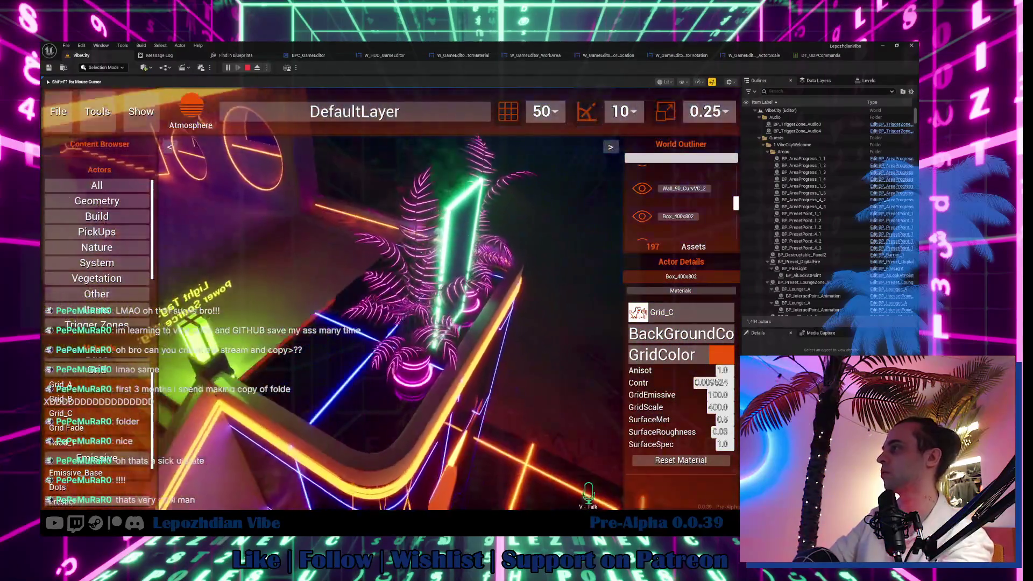
left_click(354, 314)
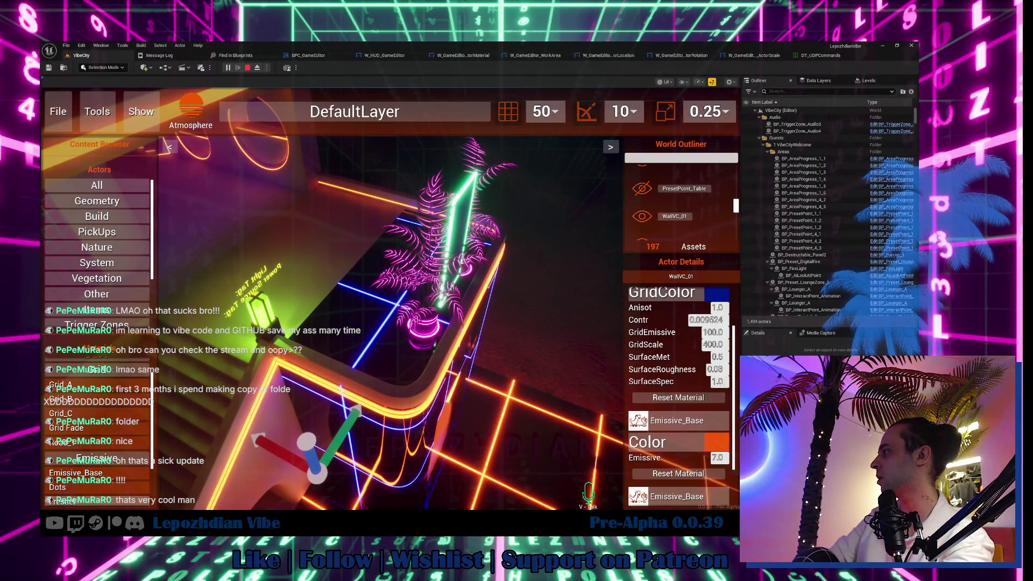
left_click(720, 299)
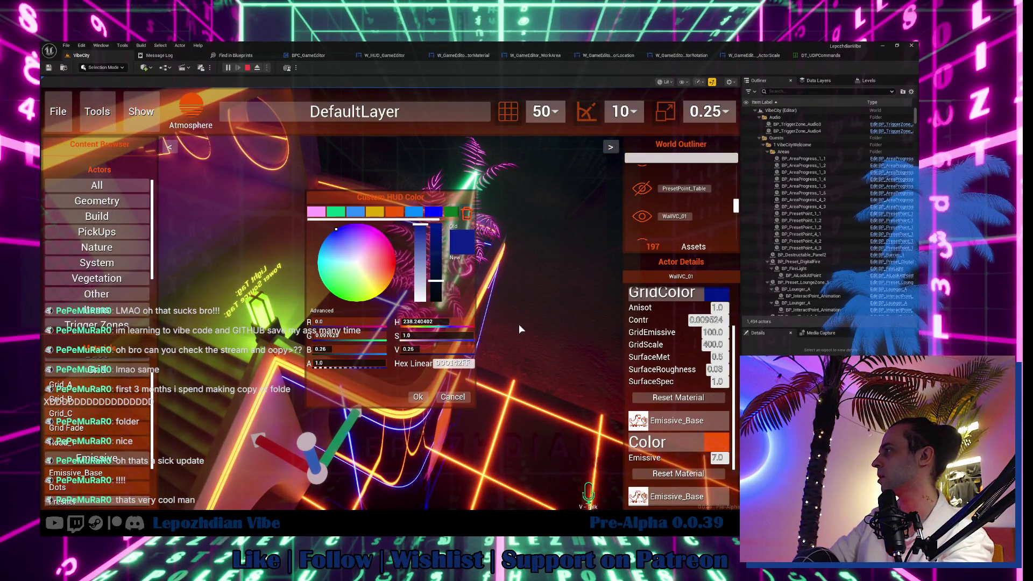
left_click(394, 212)
left_click(419, 396)
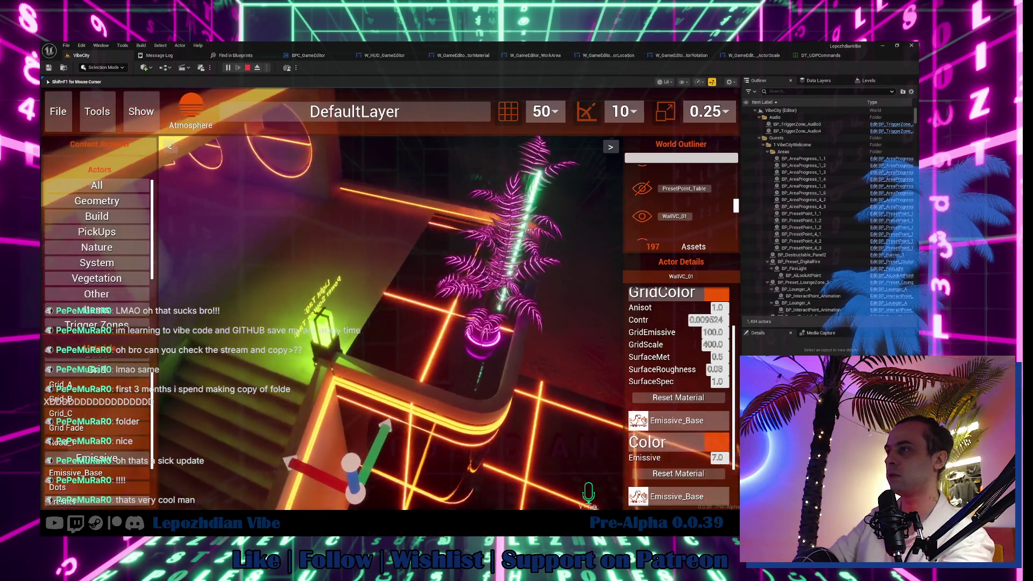
Select the ParebCV_2 piece and place an Emissive_Base material on a piece near the palm.
left_click_drag(263, 458, 263, 458)
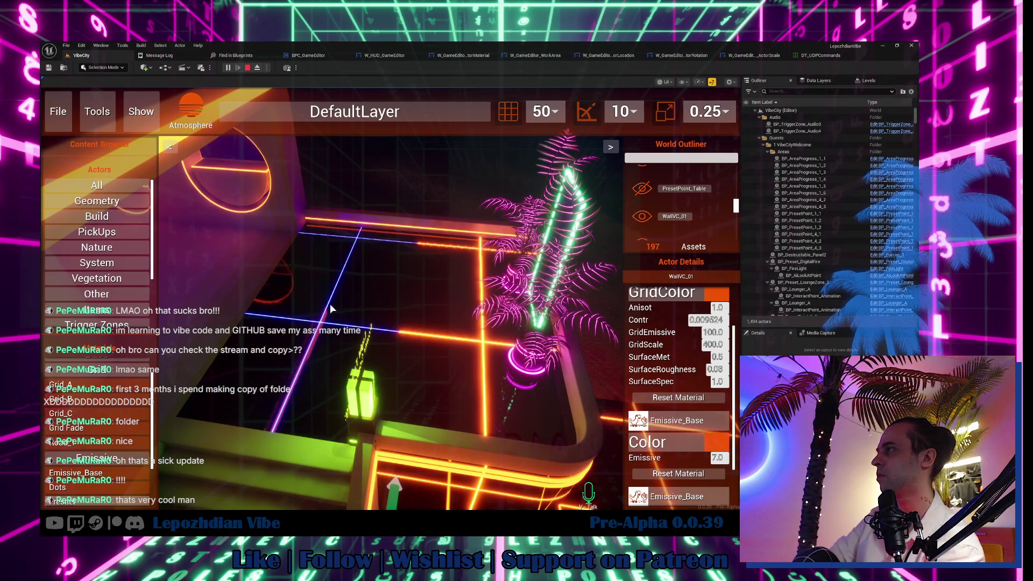
left_click(332, 309)
left_click(723, 353)
left_click(492, 422)
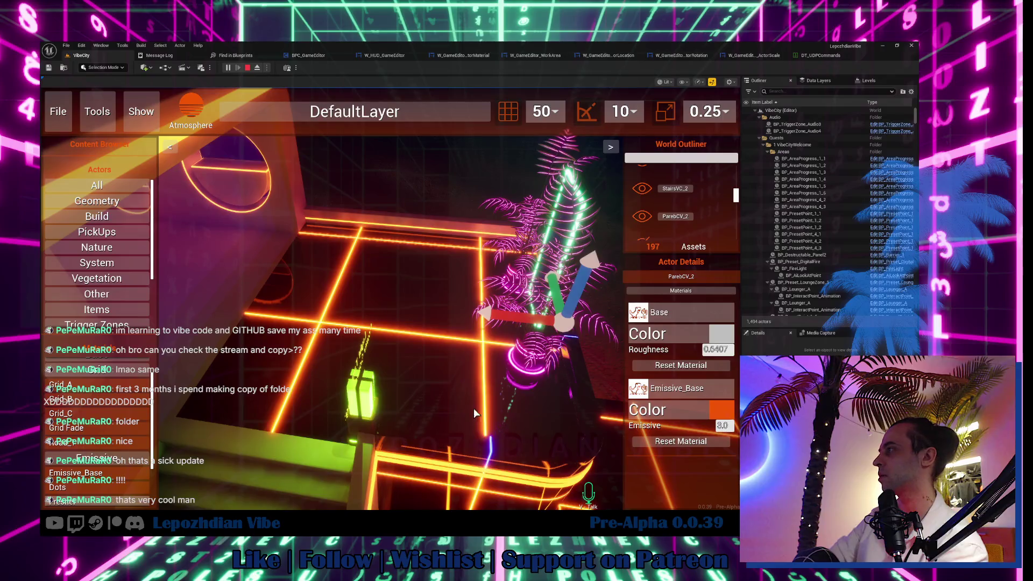
mouse_move(92, 478)
left_mouse_down()
mouse_move(128, 444)
mouse_move(128, 421)
mouse_move(379, 214)
mouse_move(369, 219)
left_mouse_up()
left_click(351, 304)
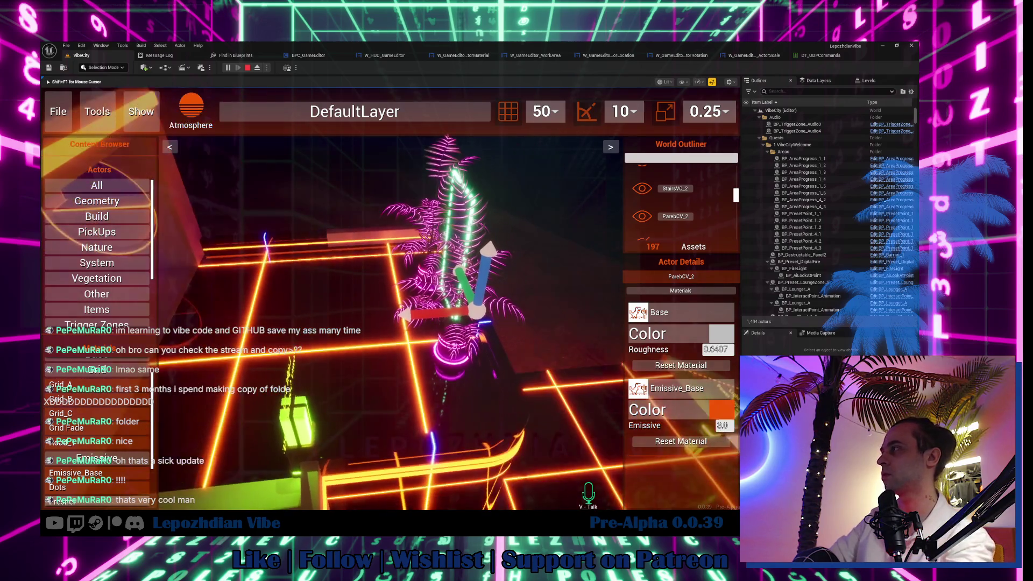
key("shift+F1")
left_click_drag(91, 413, 416, 252)
left_click(416, 252)
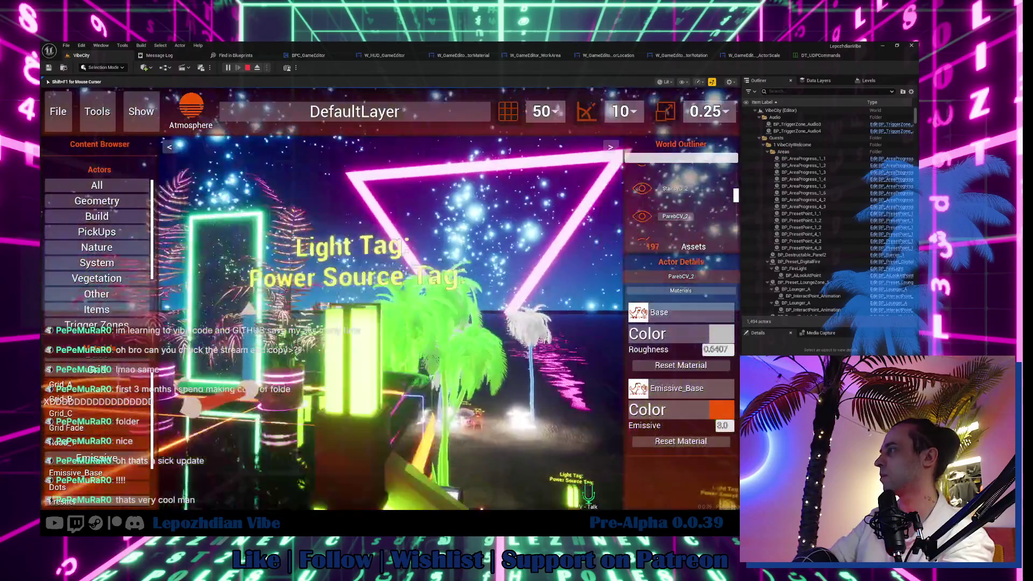
Fly the camera toward the pink triangle portal and bring up the Atmosphere settings.
key("shift+F1")
key("w")
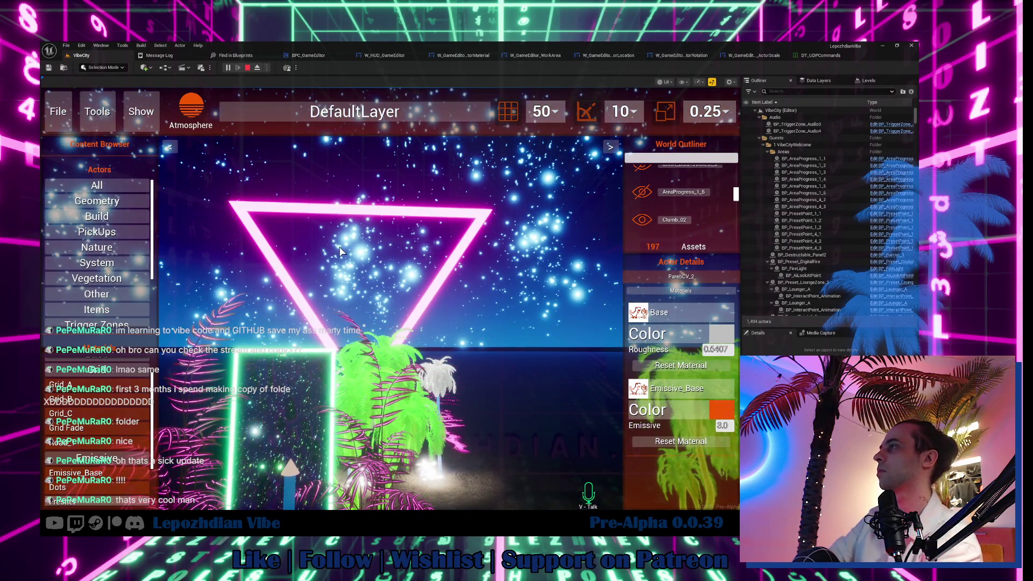
left_click(187, 112)
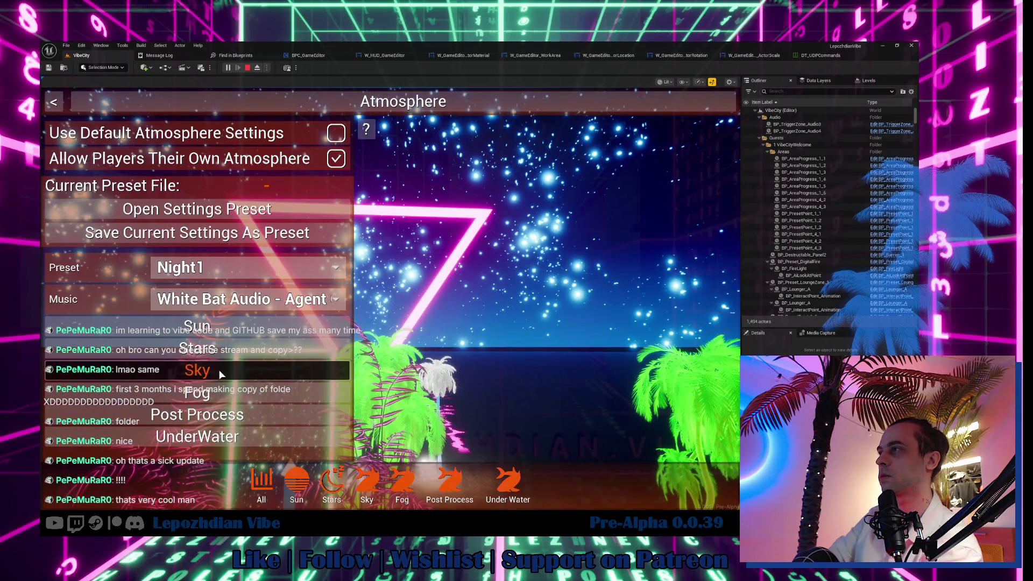
Expand the Stars settings and change StarsColor to red-orange.
left_click(215, 350)
left_click(329, 434)
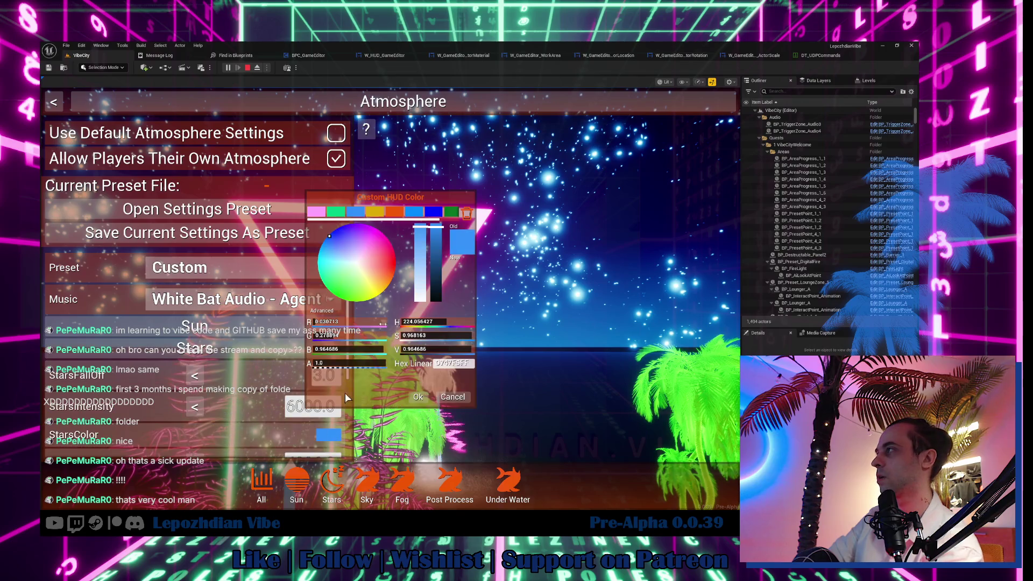
left_click(395, 211)
left_click(420, 401)
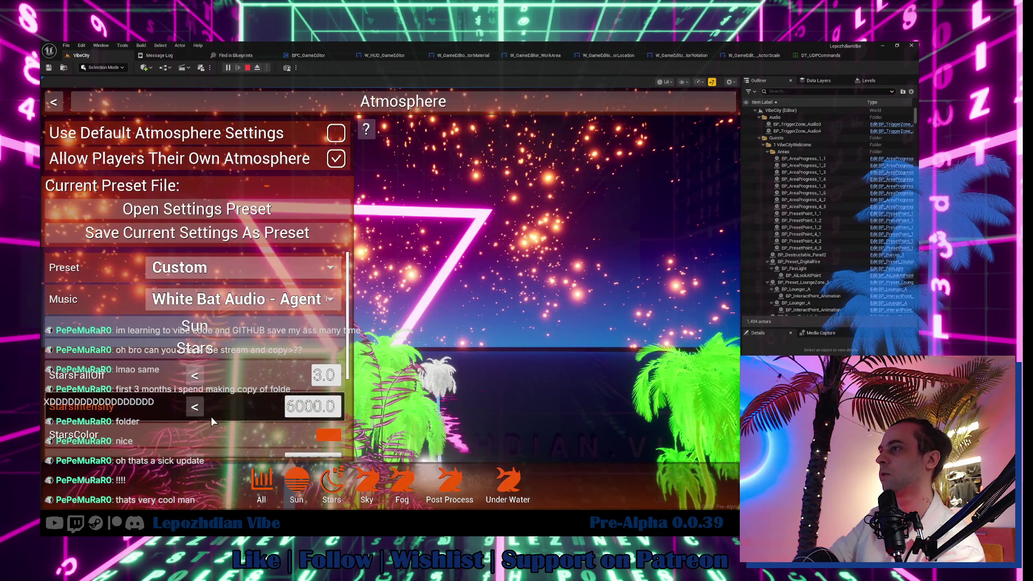
Raise StarsIntensity to 54588.78 and close the Atmosphere panel.
scroll(213, 419, "down", 1)
scroll(213, 419, "down", 2)
scroll(215, 420, "up", 3)
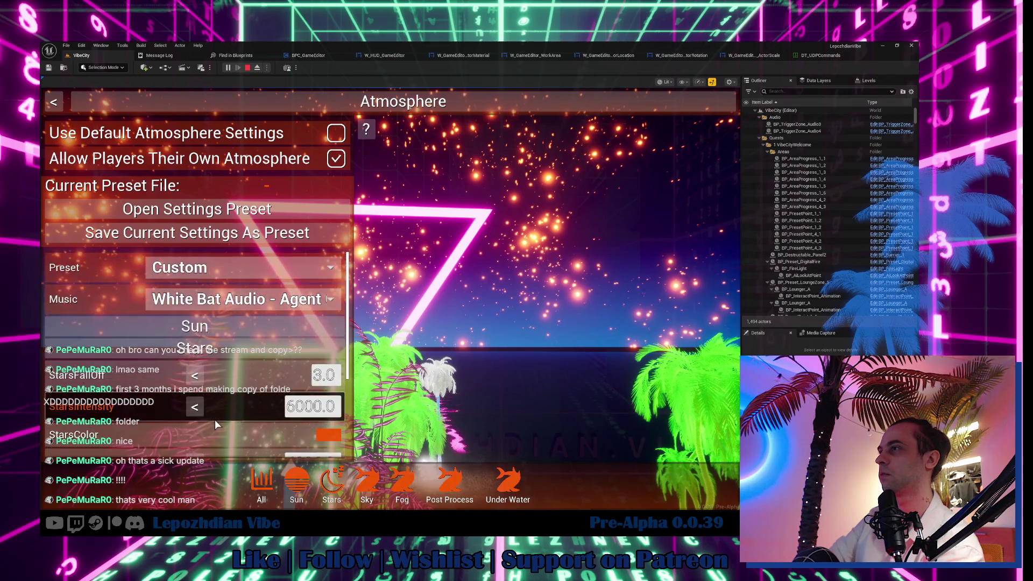
scroll(215, 420, "down", 2)
mouse_move(312, 357)
left_mouse_down()
mouse_move(388, 357)
mouse_move(350, 356)
left_mouse_up()
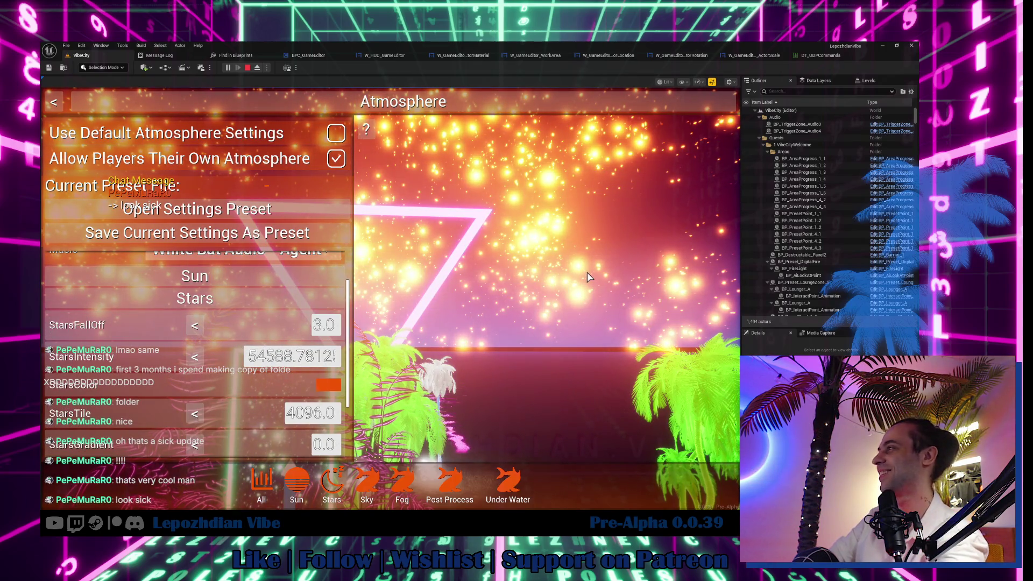
key("Escape")
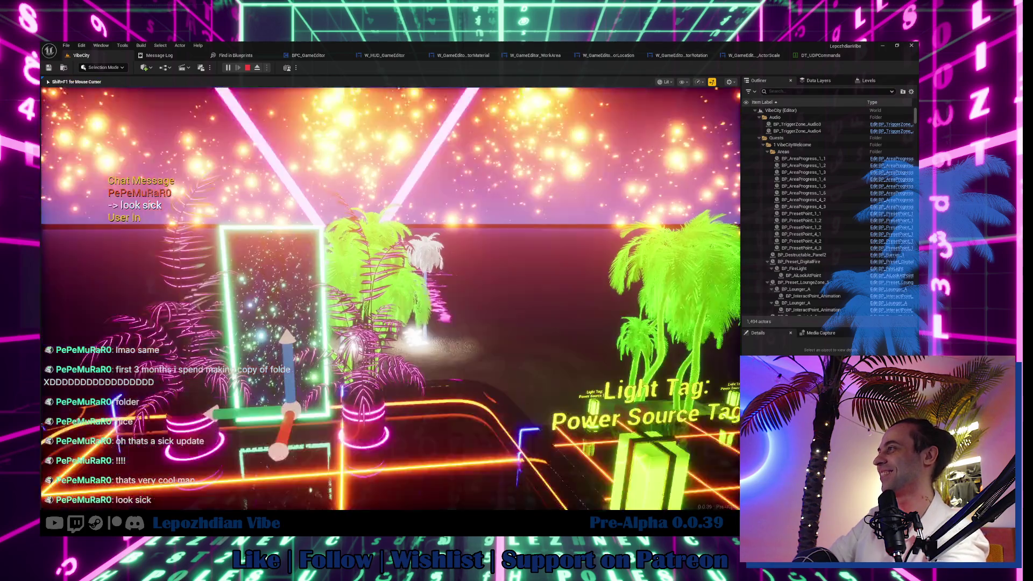
Show the editor UI with Tab and choose Exit Editor from the File menu.
key("Tab")
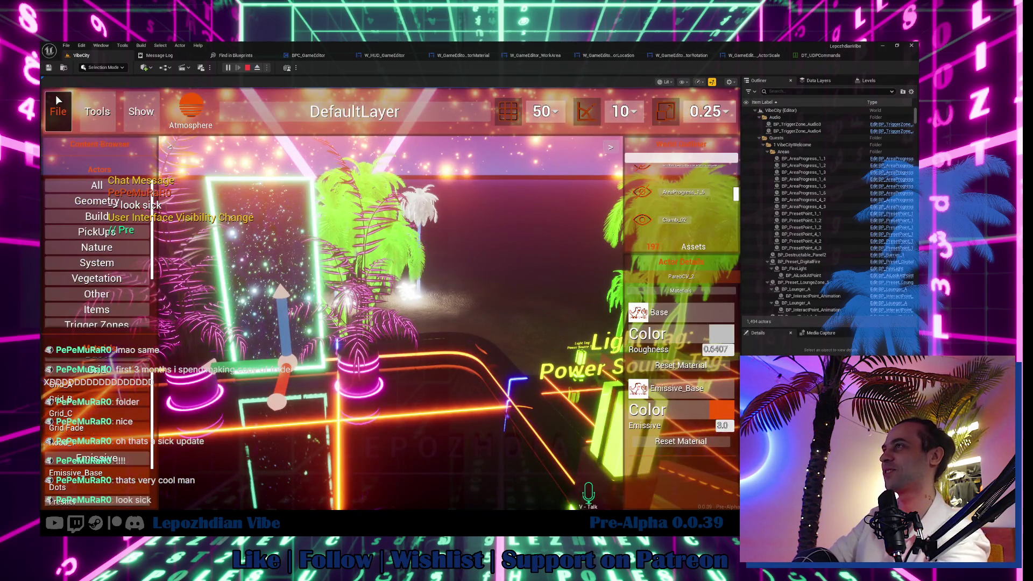
left_click(56, 110)
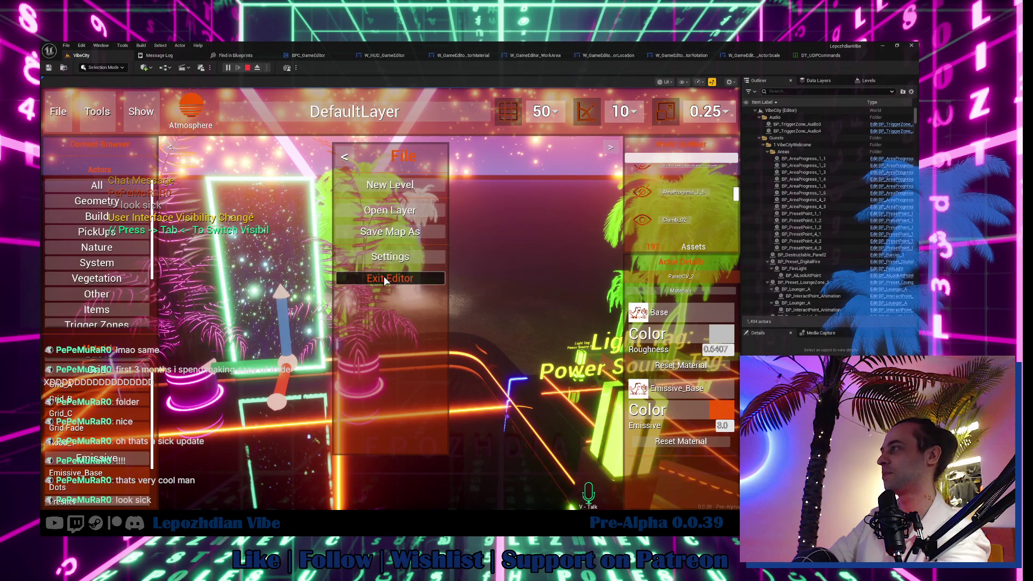
left_click(384, 276)
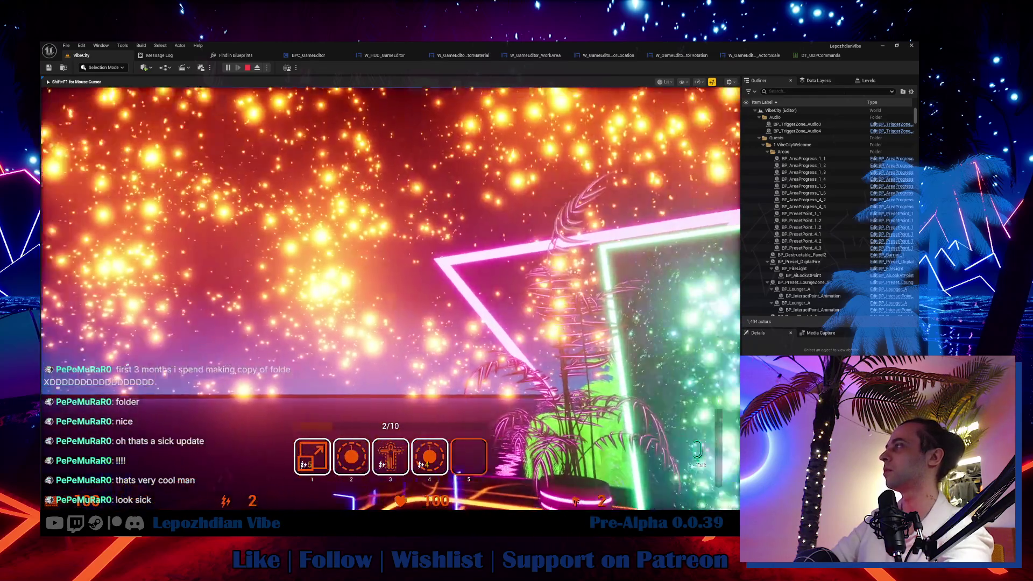
key("d")
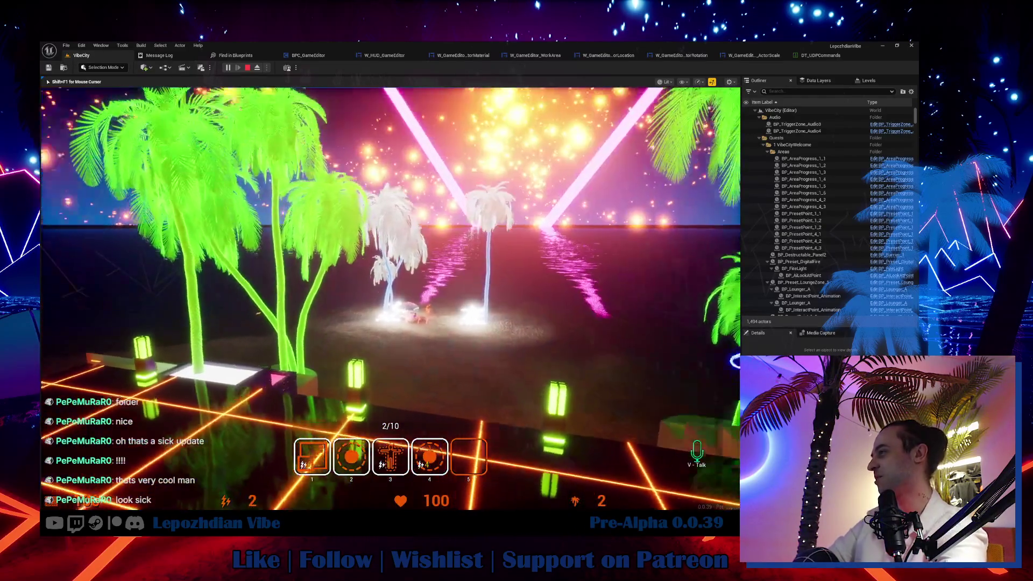
key("a")
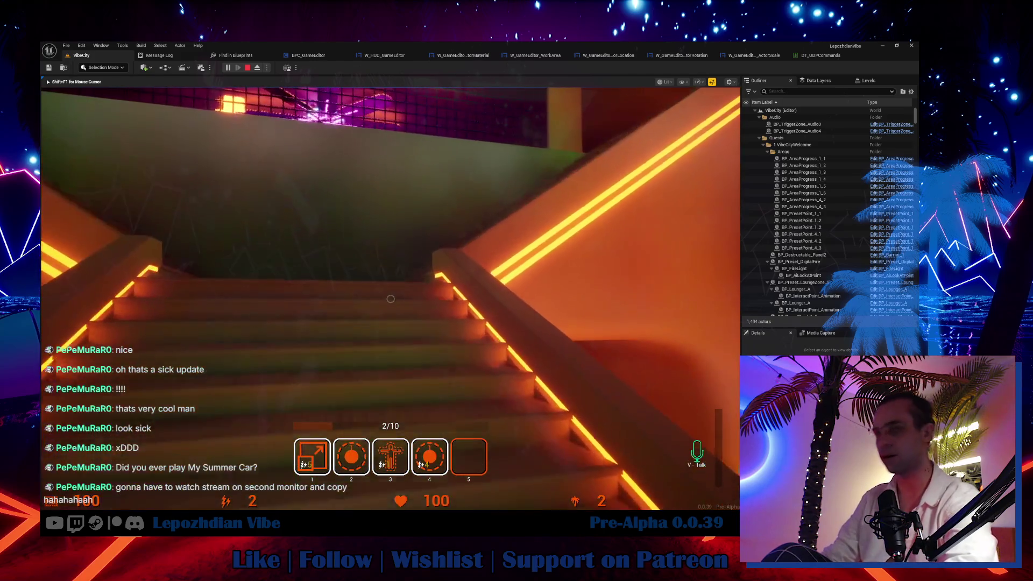
key("w")
key("w")
key("a")
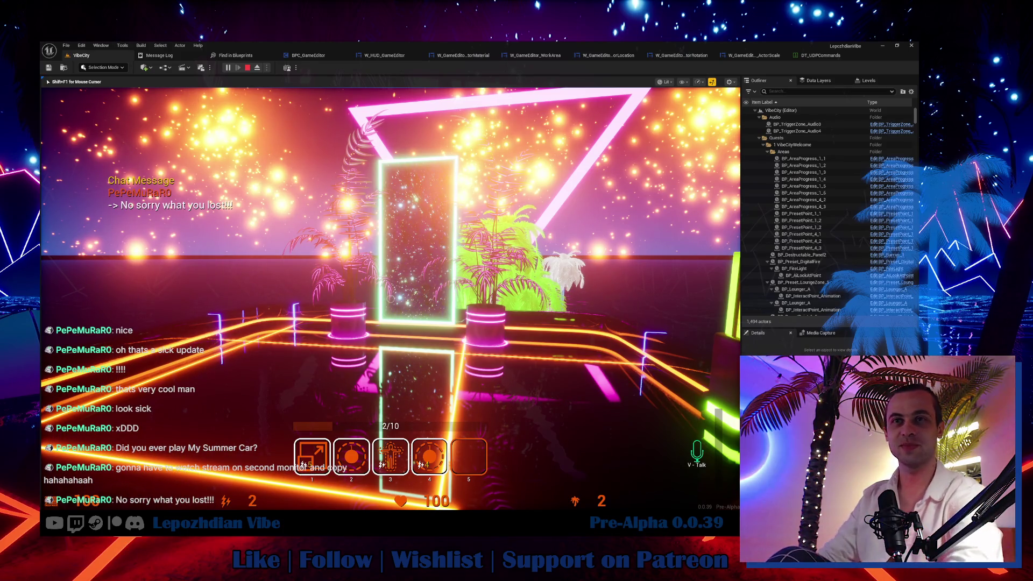
key("d")
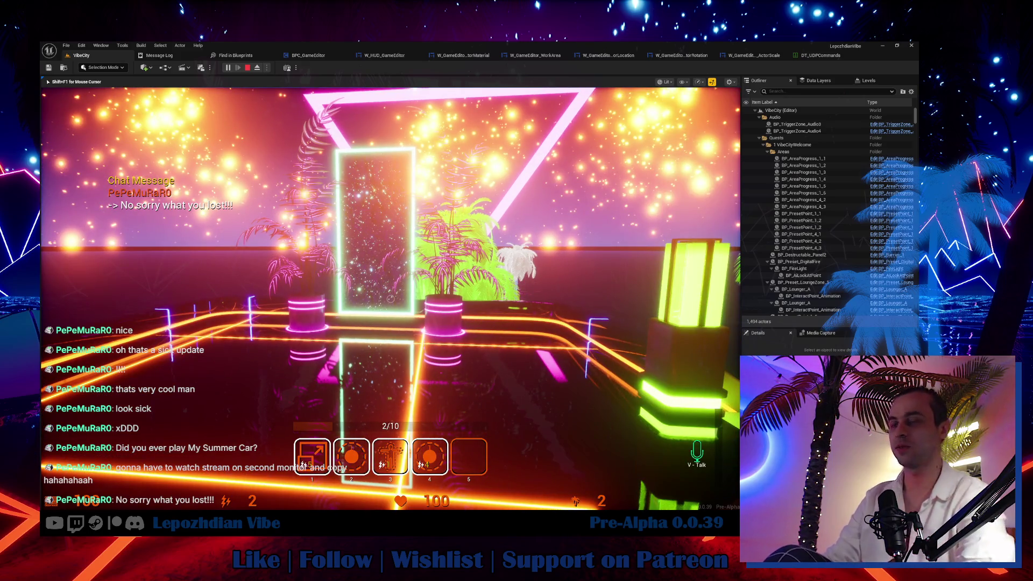
key("d")
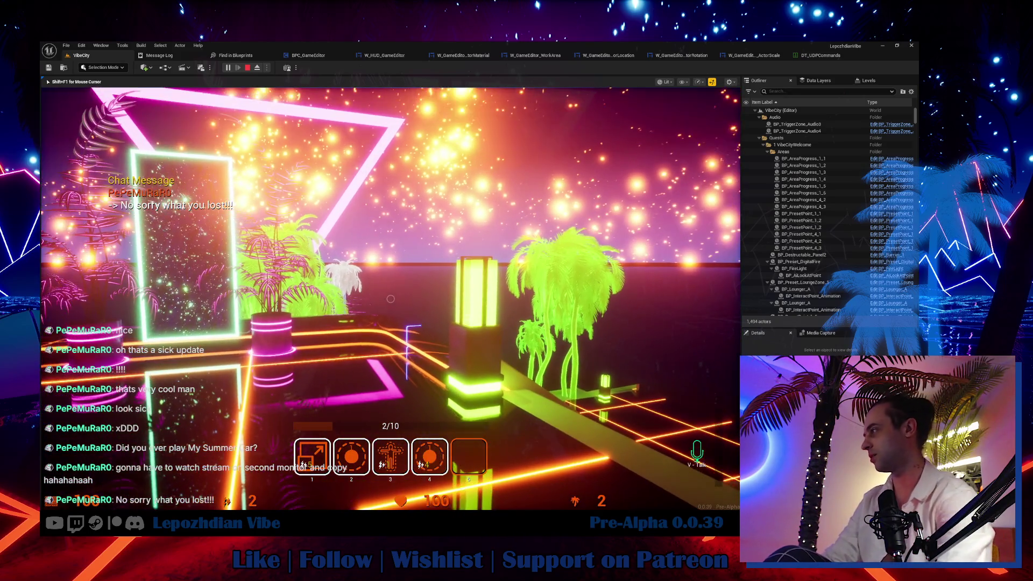
key("d")
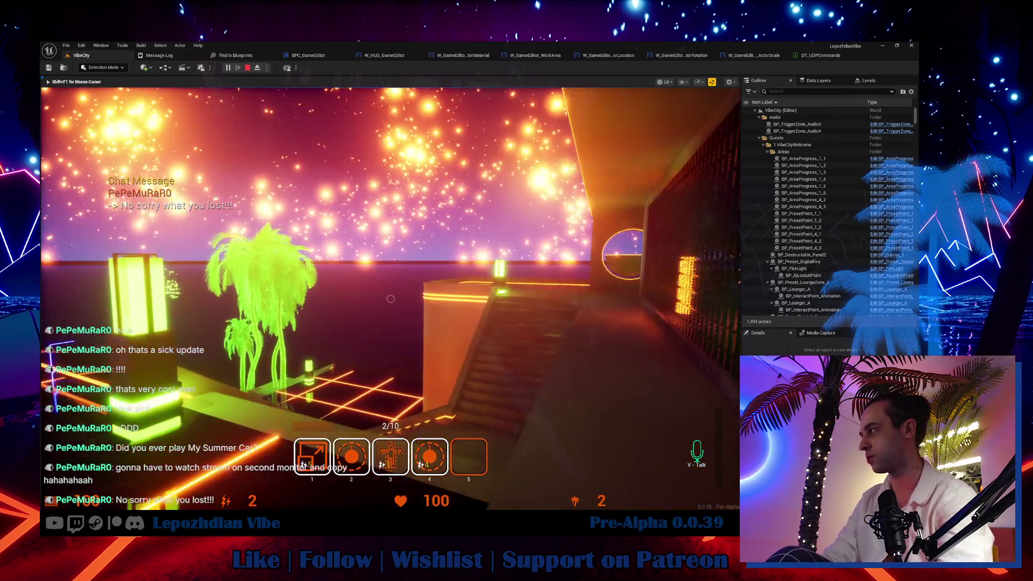
key("w")
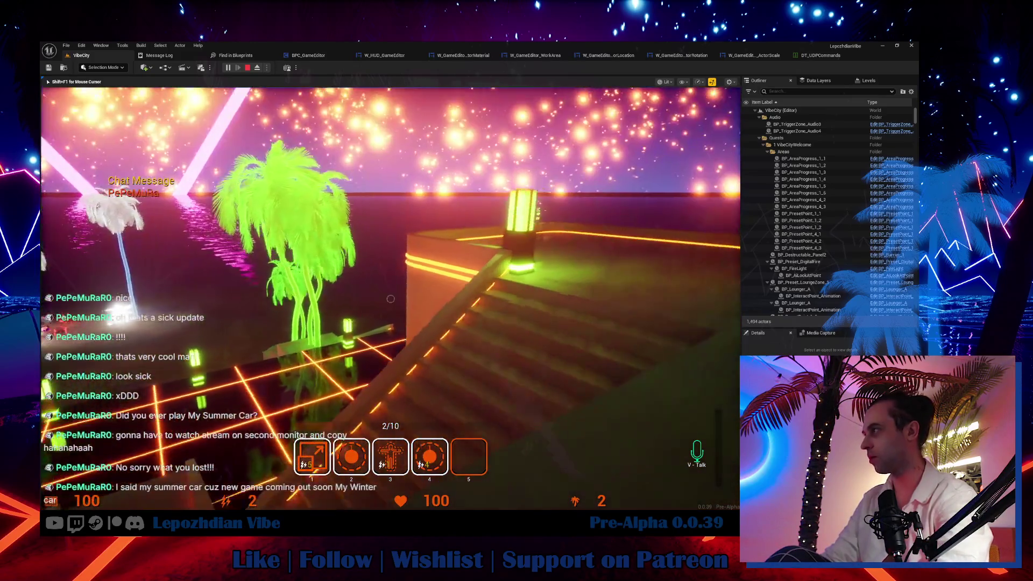
key("w")
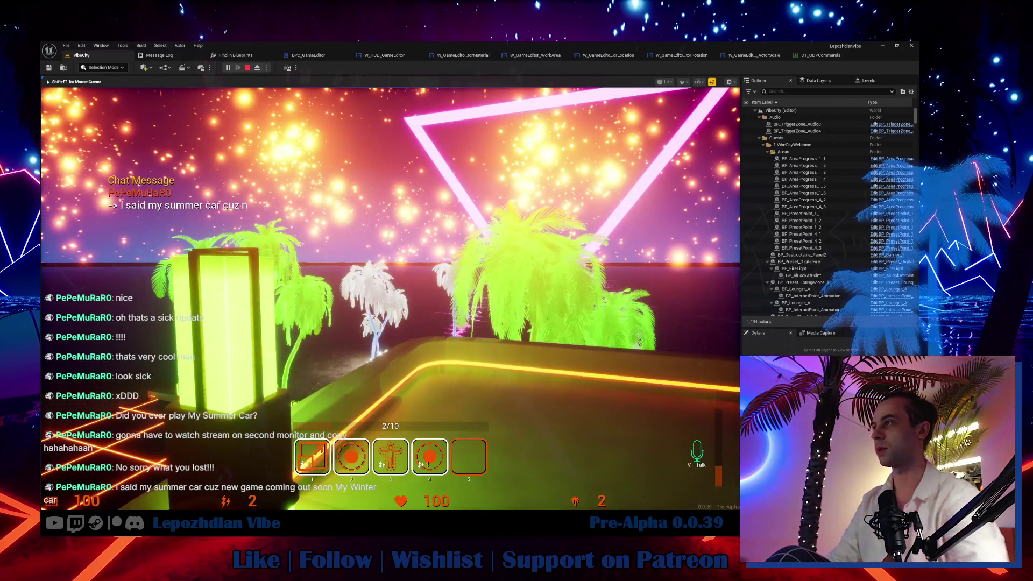
key("w")
key("w")
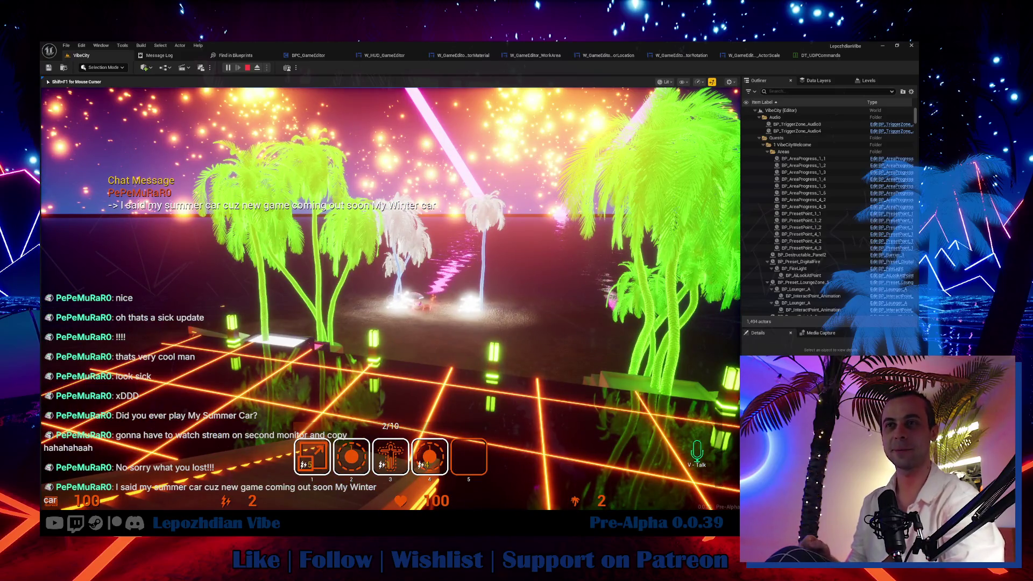
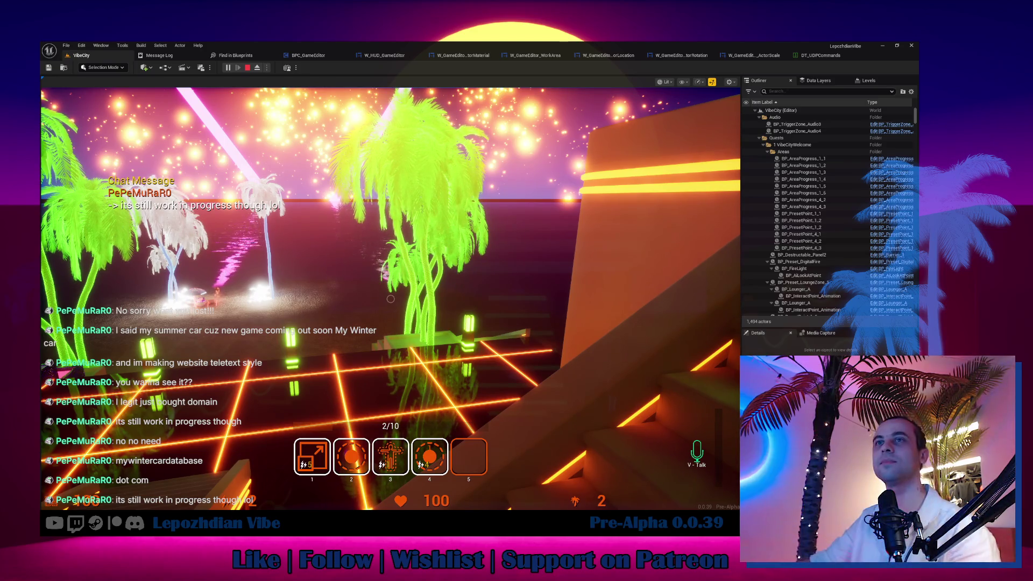
Switch to the Chrome window showing the My Winter Car Database site.
key("alt+Tab")
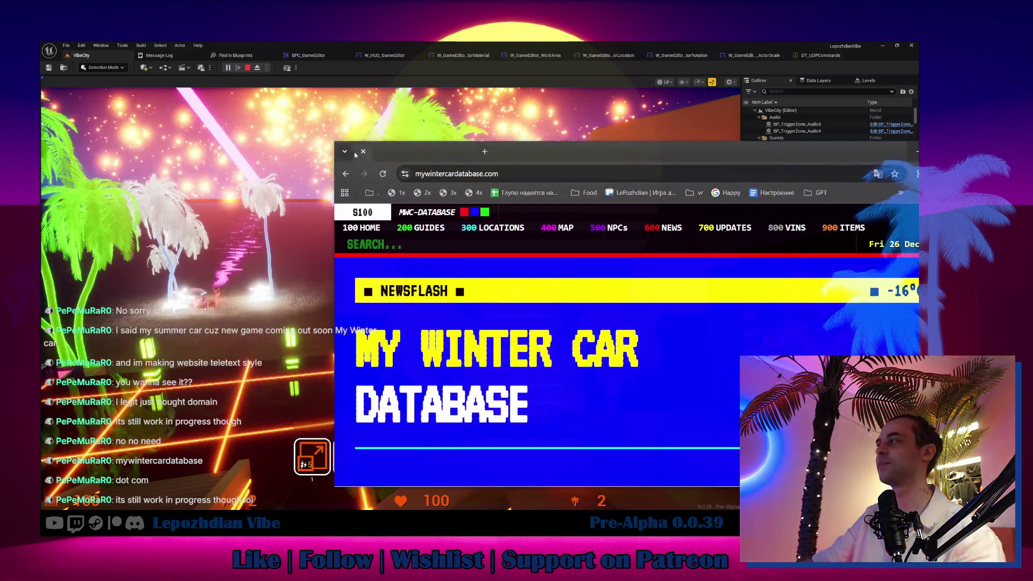
Maximize the My Winter Car Database site, browse its home page, and open the news page 600.
left_click(821, 116)
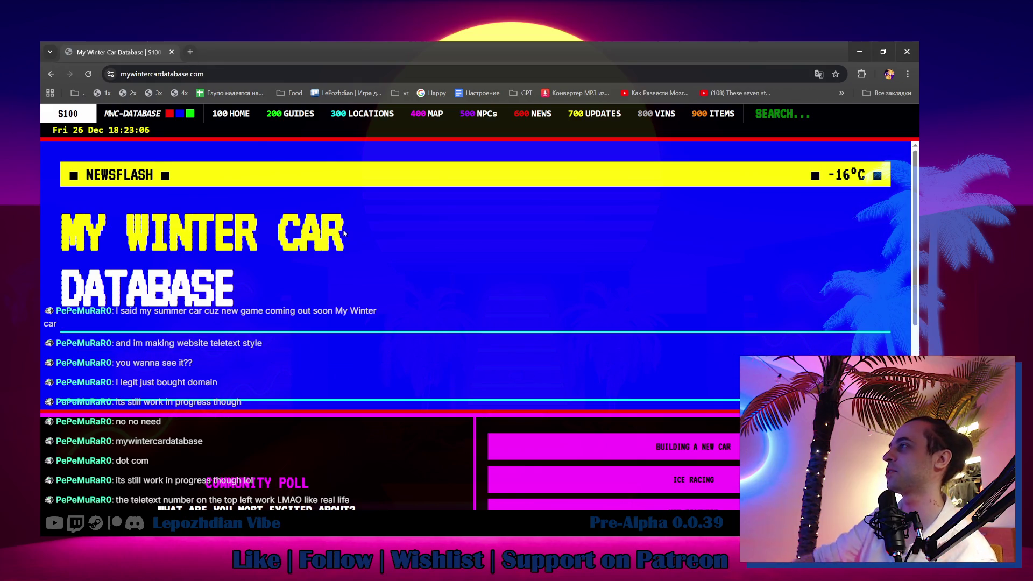
scroll(345, 233, "down", 4)
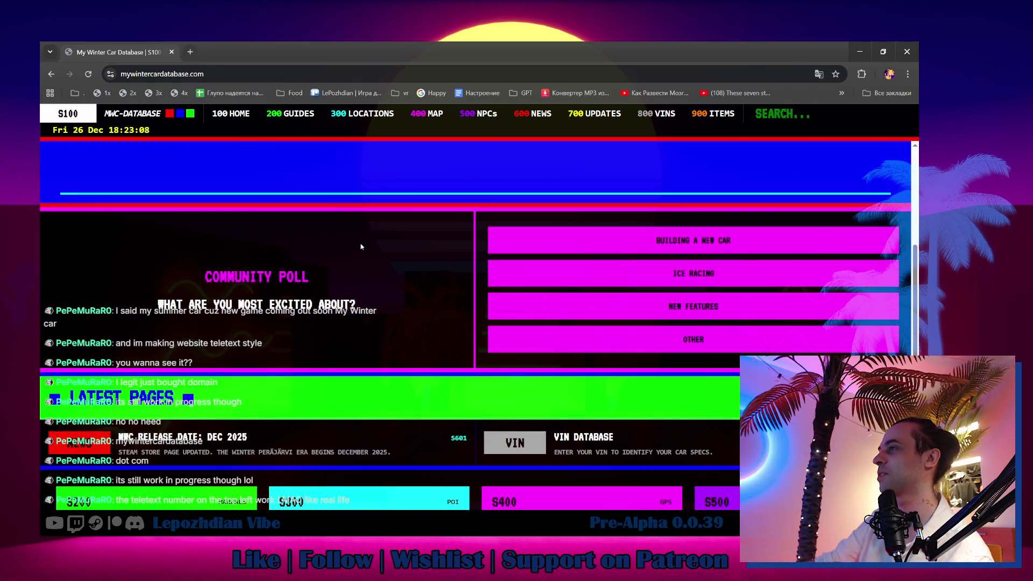
scroll(362, 247, "down", 2)
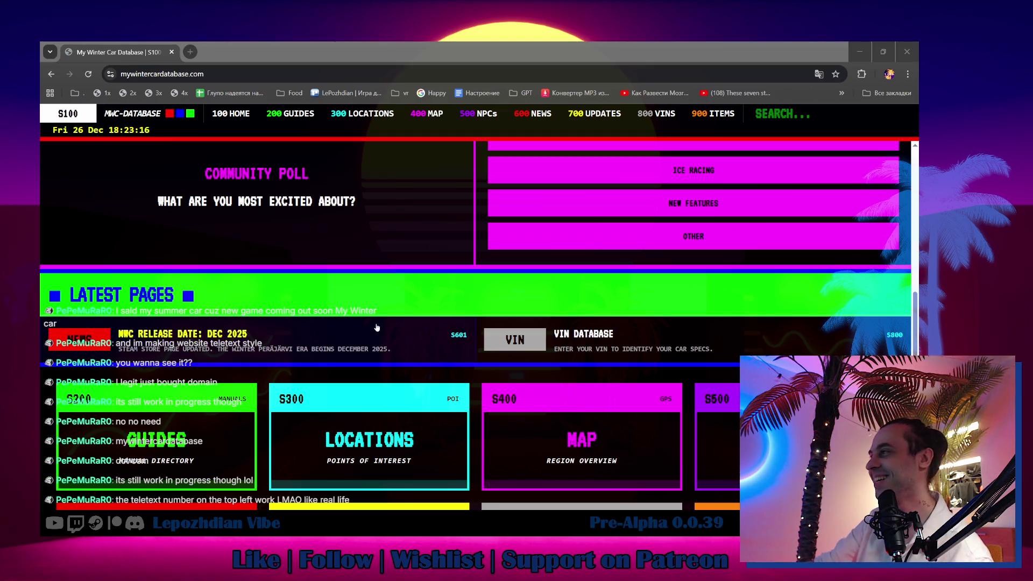
scroll(445, 337, "down", 2)
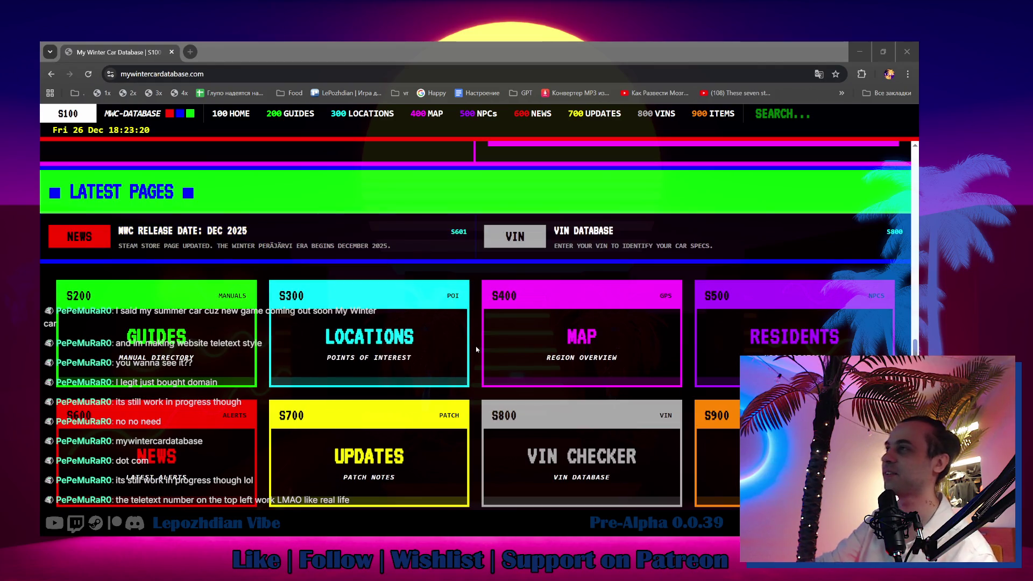
scroll(477, 348, "up", 2)
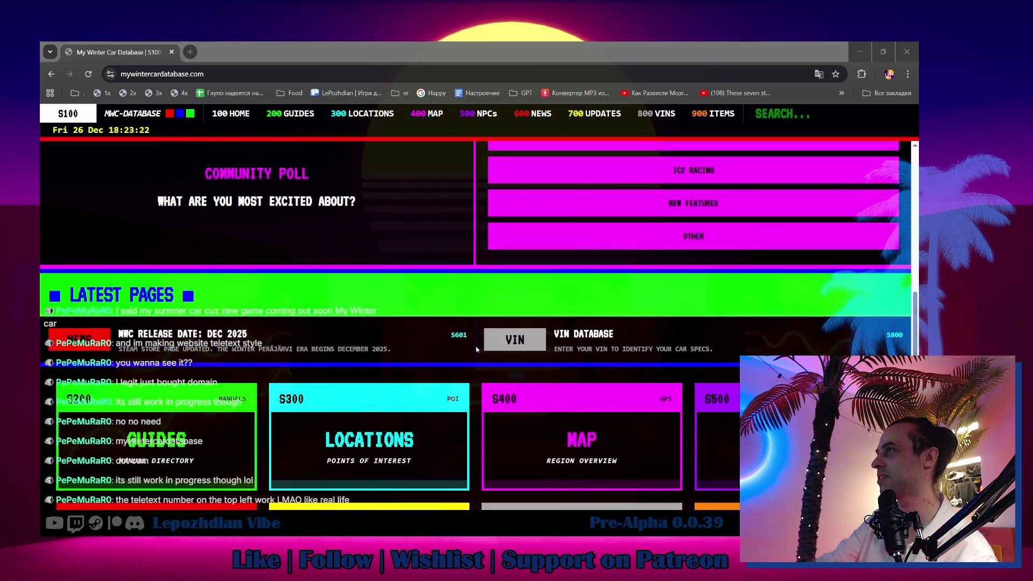
scroll(478, 353, "up", 1)
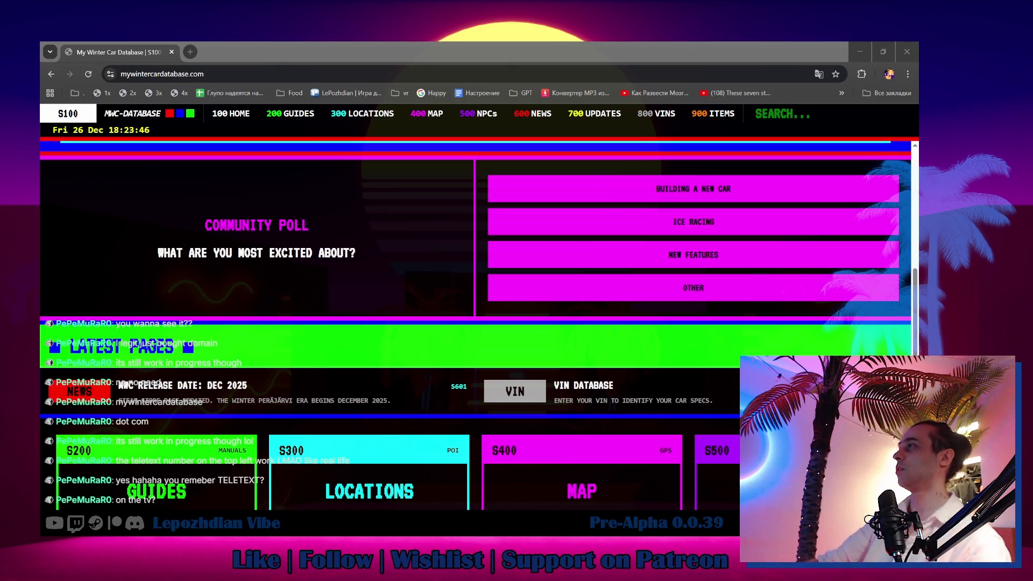
scroll(361, 414, "up", 5)
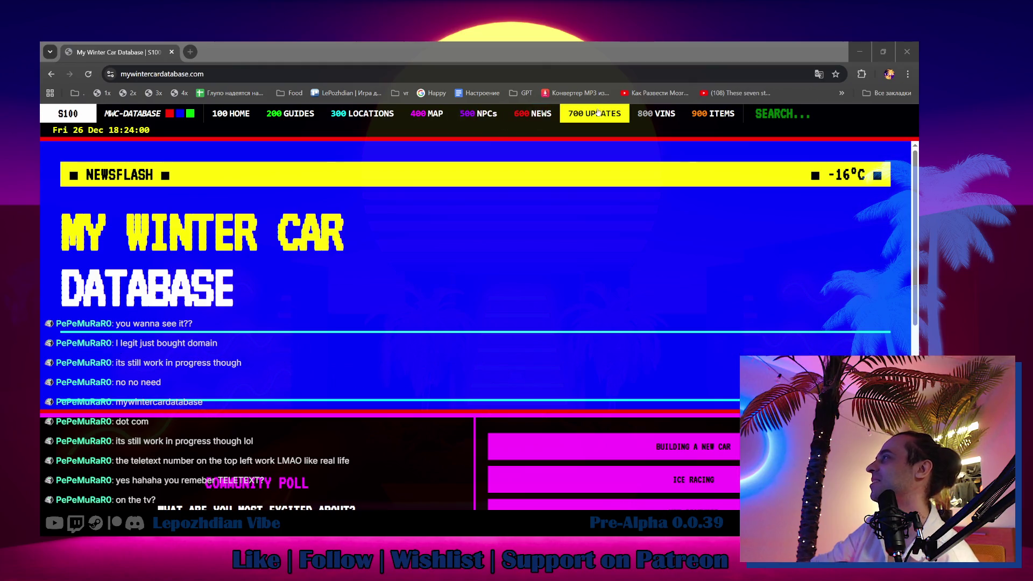
left_click(532, 114)
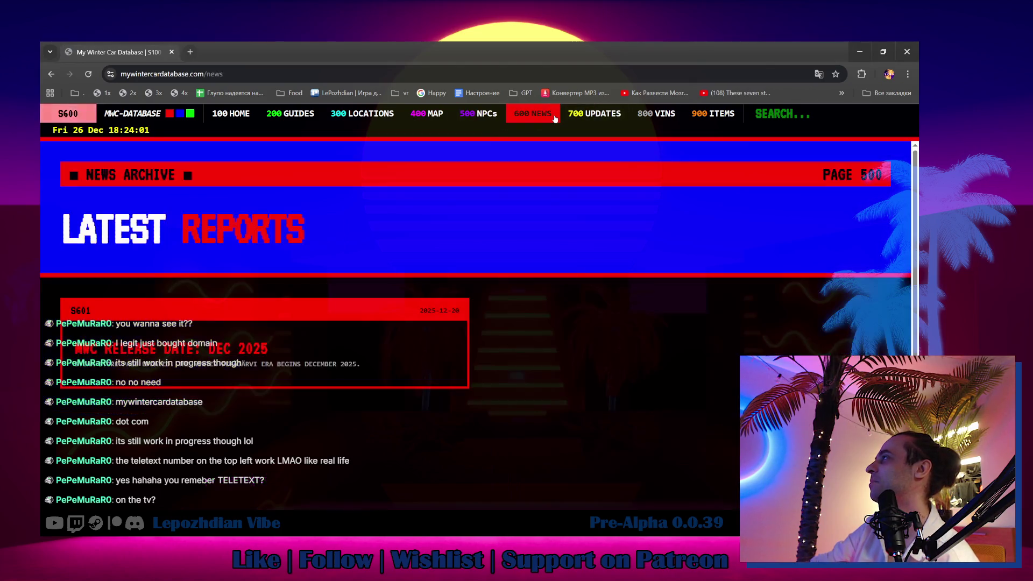
left_click(585, 115)
left_click(657, 115)
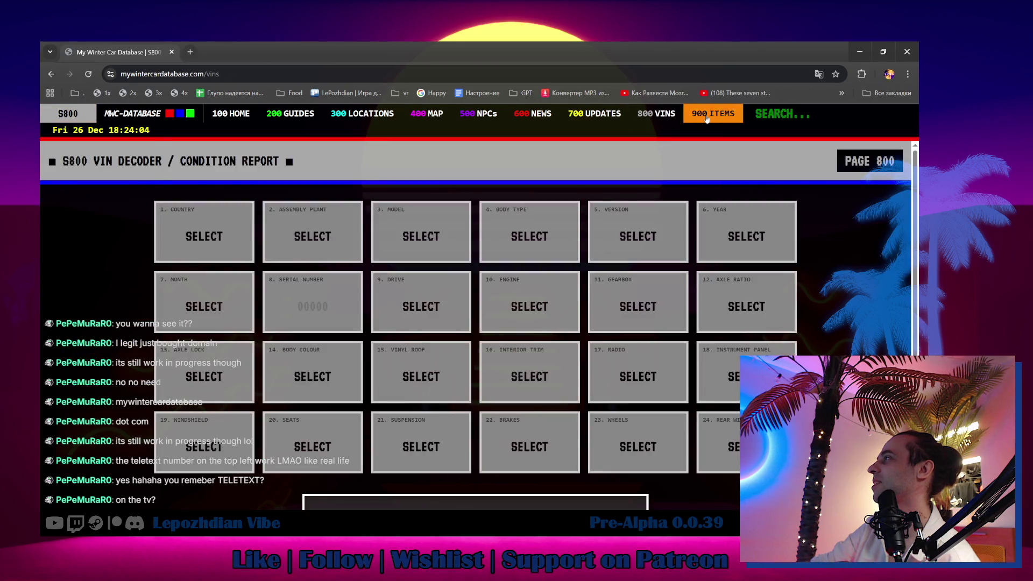
left_click(707, 115)
left_click(533, 114)
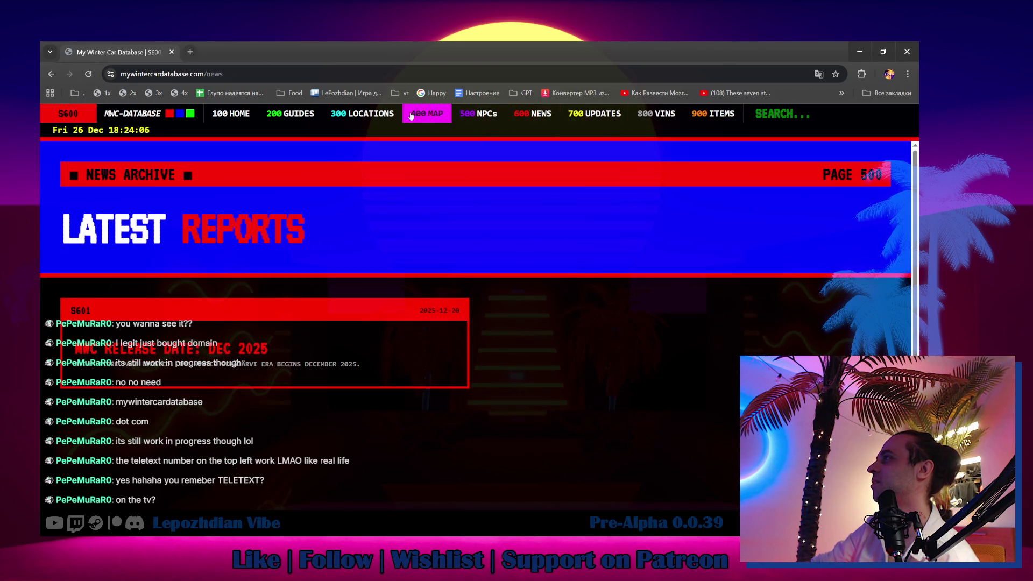
left_click(362, 114)
left_click(291, 114)
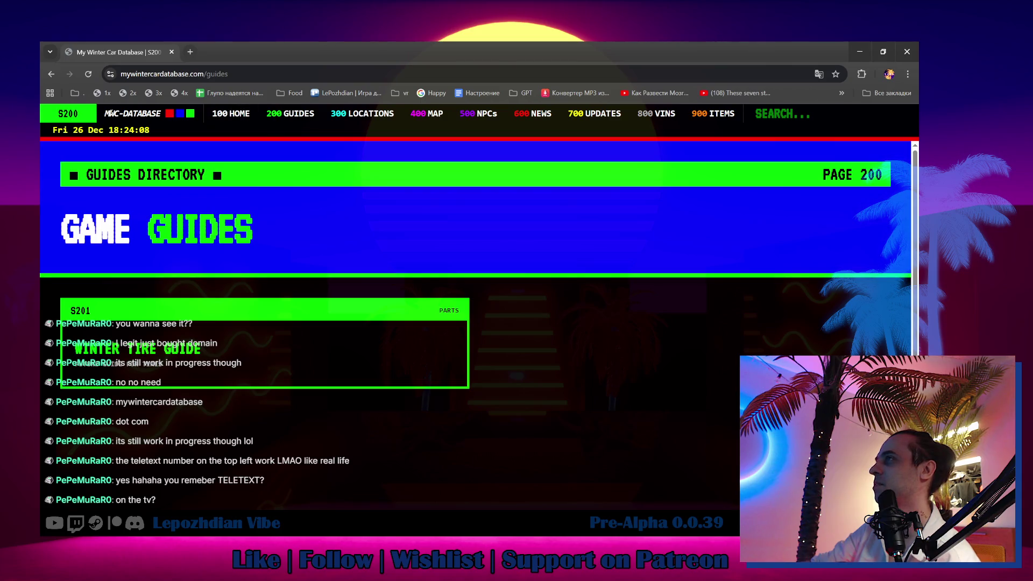
left_click(47, 74)
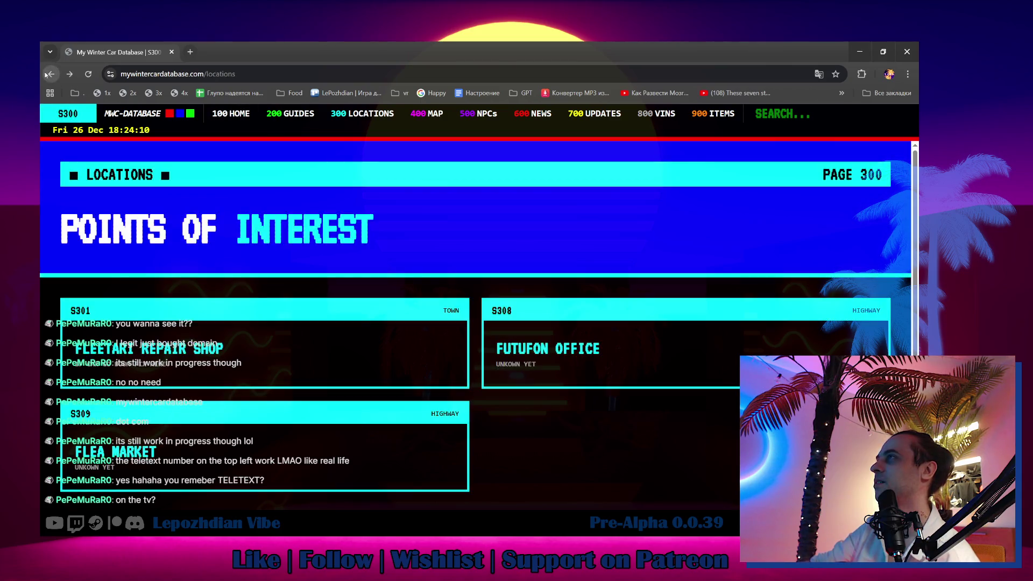
left_click(47, 74)
left_click(47, 74)
left_click(47, 74)
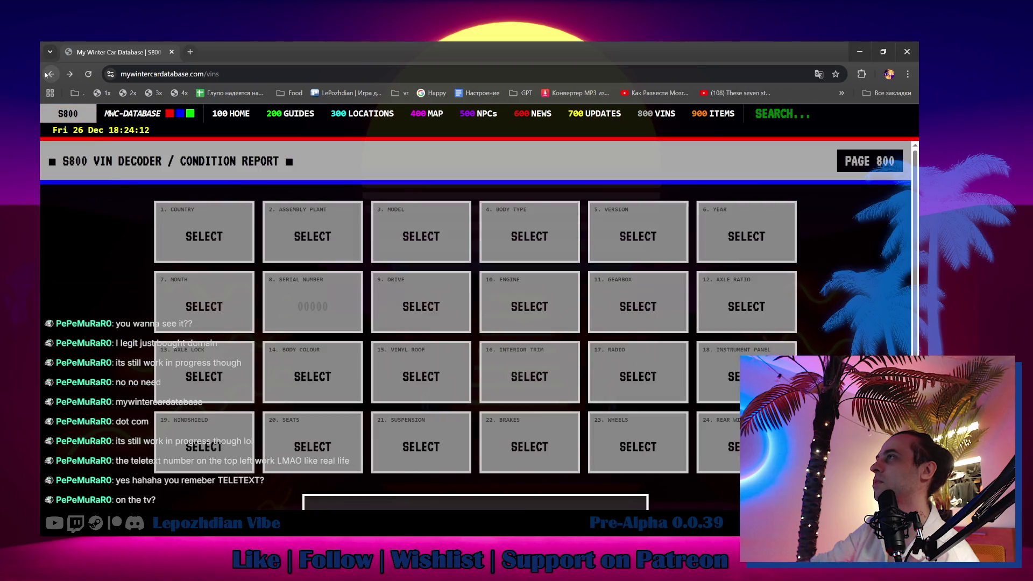
left_click(47, 74)
left_click(47, 73)
left_click(47, 74)
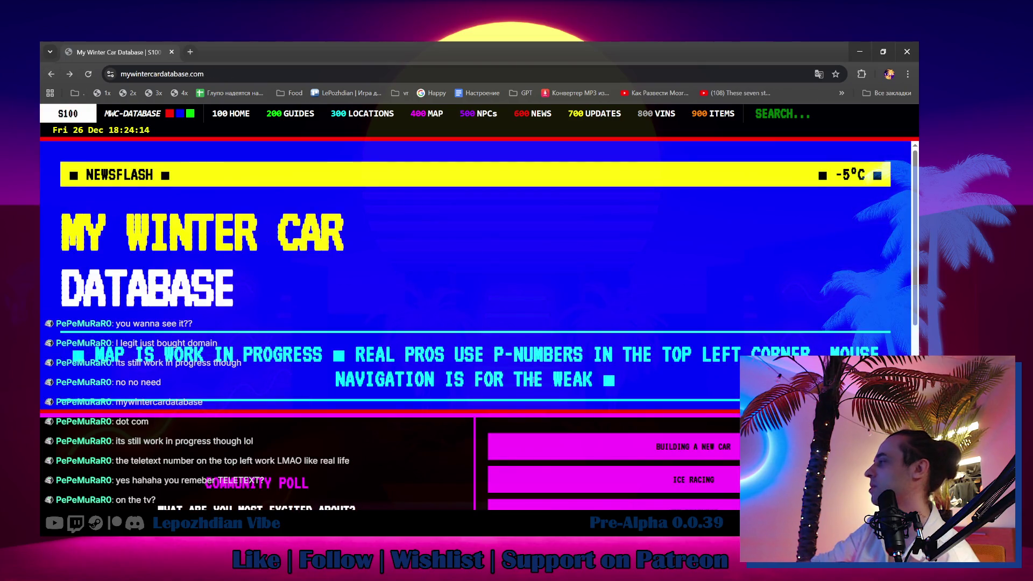
scroll(536, 381, "down", 5)
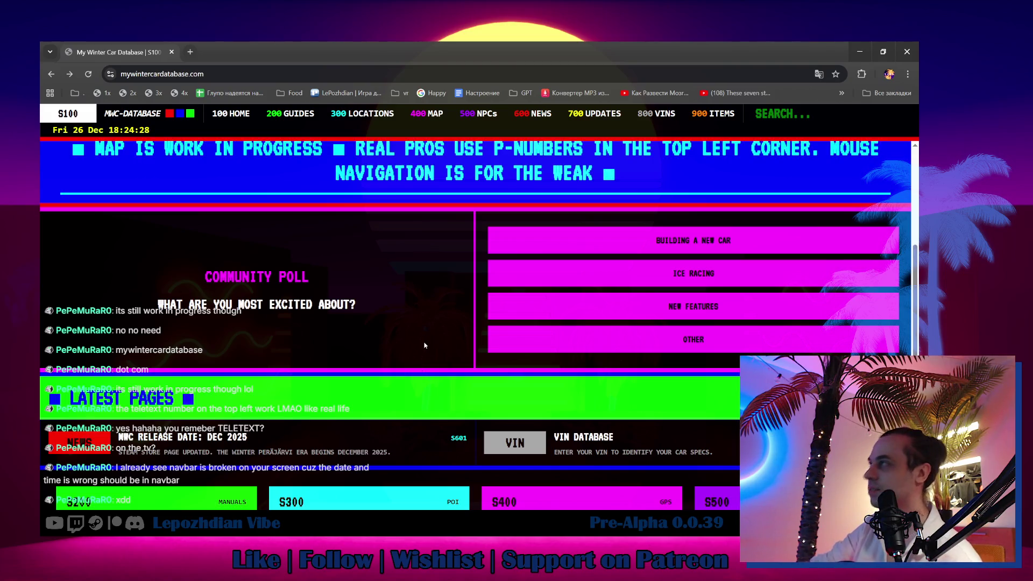
scroll(425, 346, "down", 2)
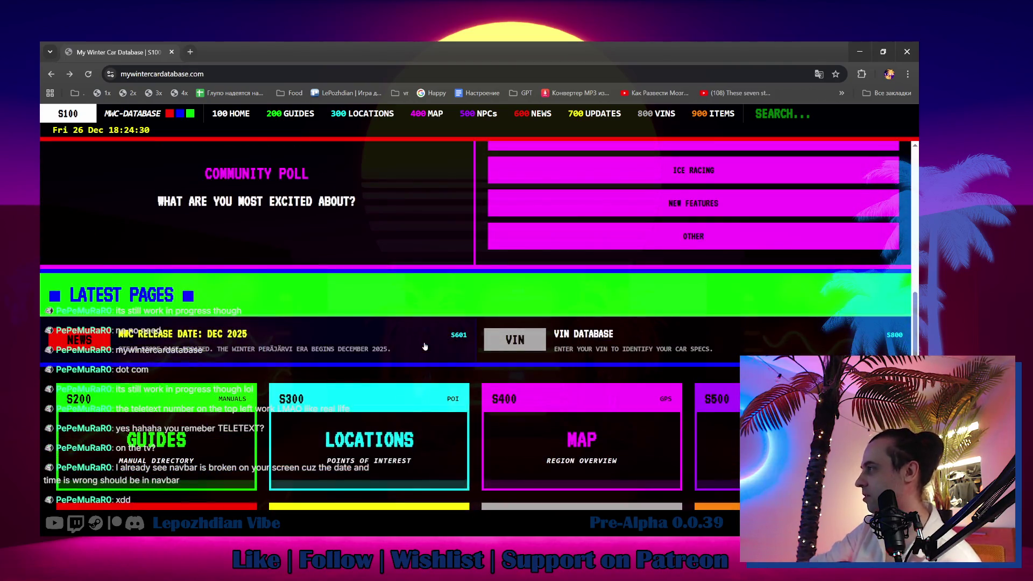
scroll(424, 346, "down", 2)
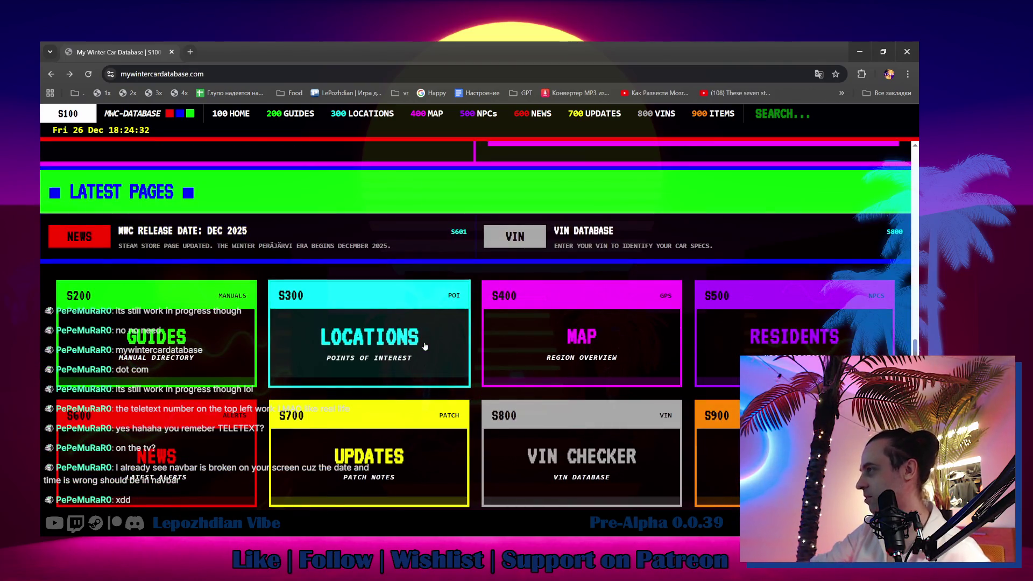
scroll(424, 346, "up", 2)
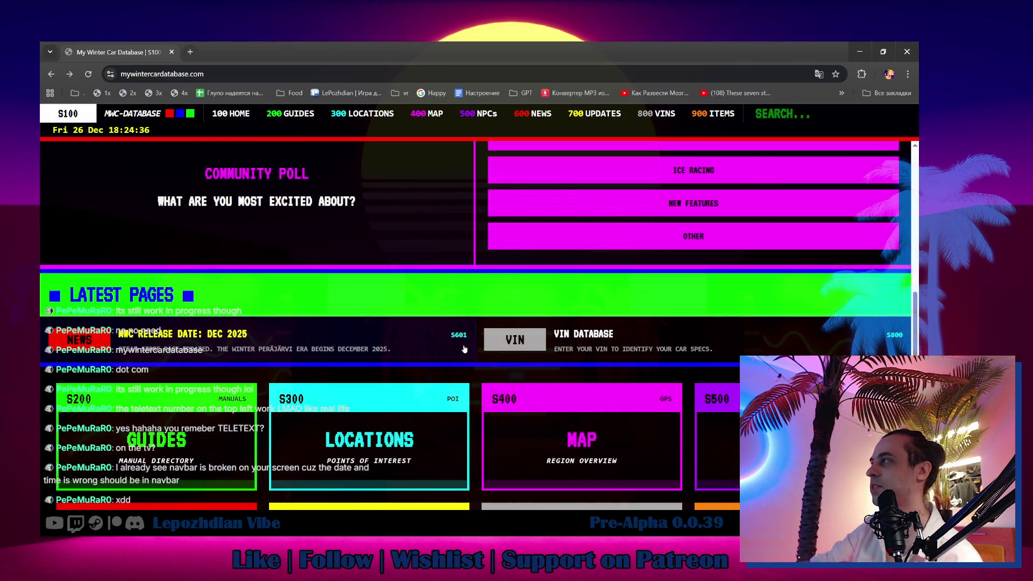
scroll(463, 356, "up", 3)
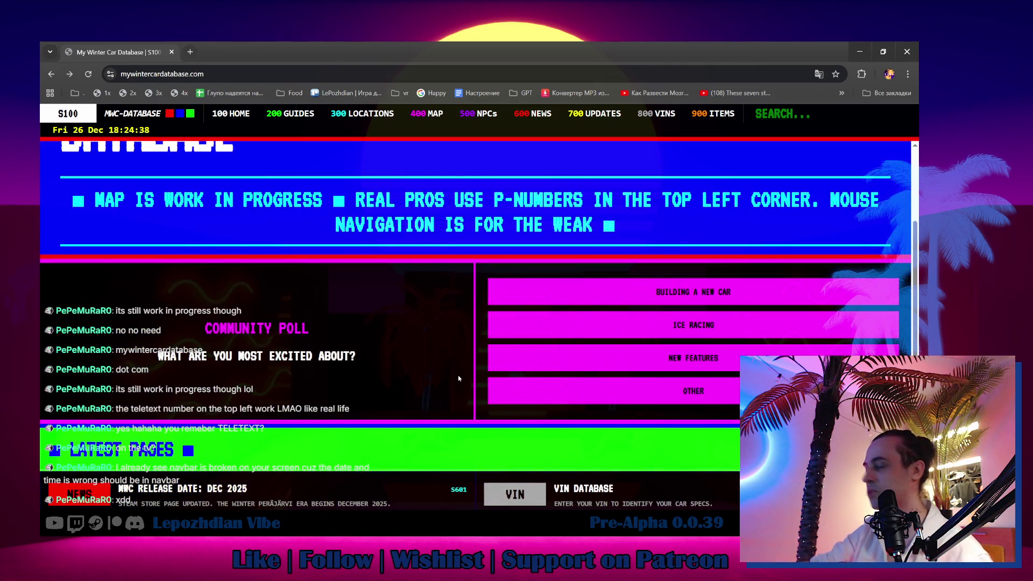
scroll(459, 378, "up", 3)
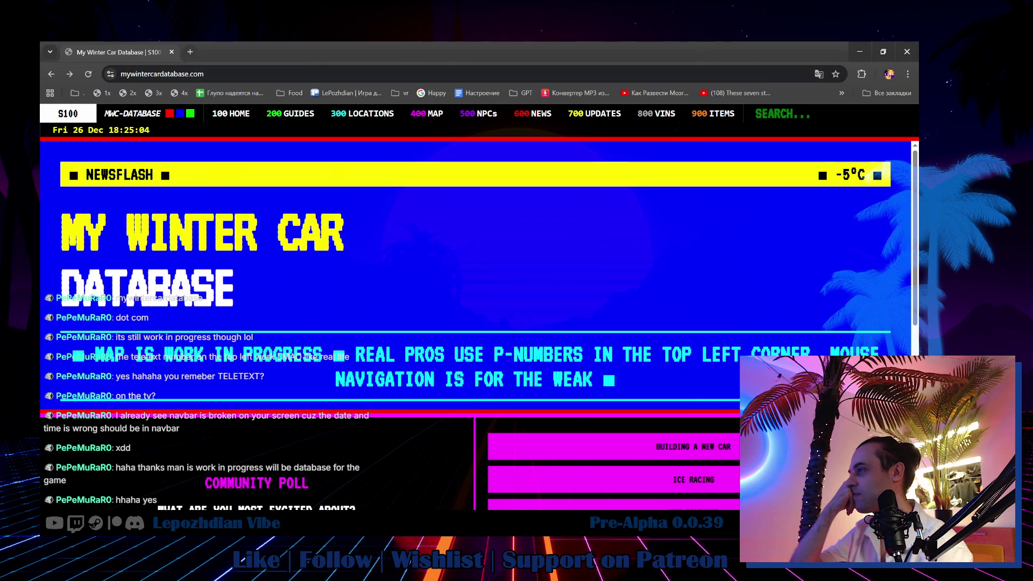
scroll(476, 434, "down", 4)
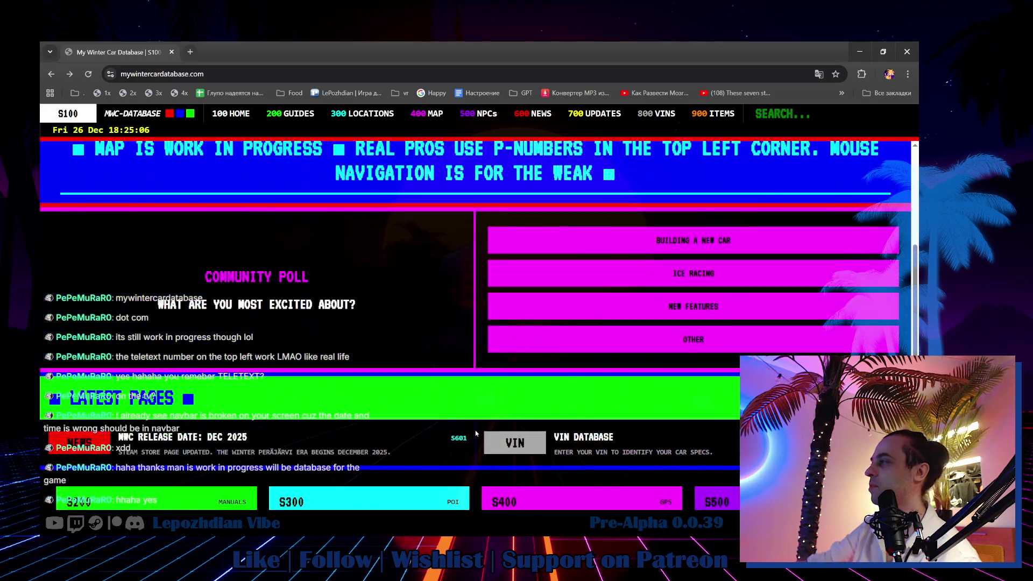
scroll(476, 434, "down", 2)
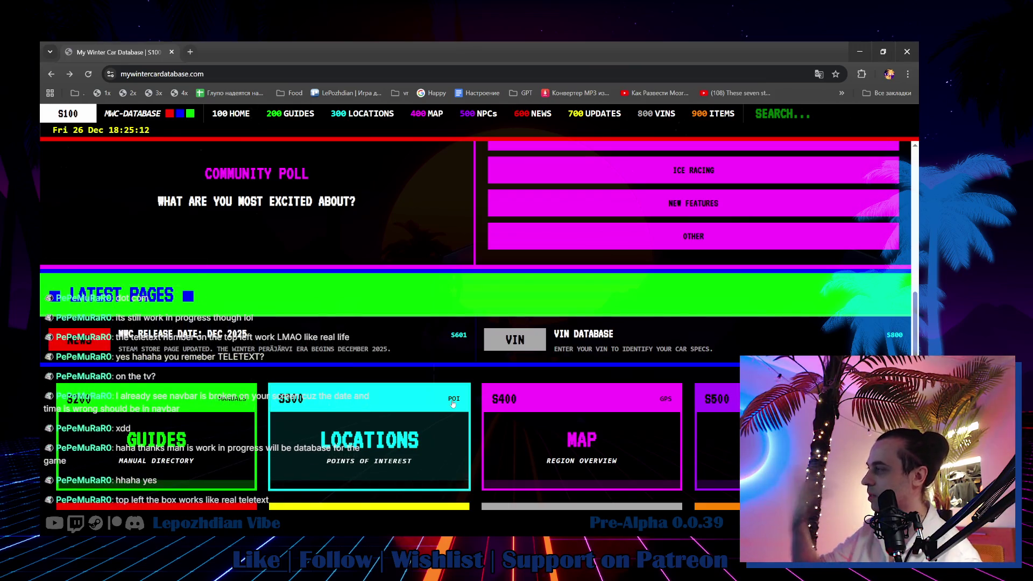
scroll(453, 404, "down", 2)
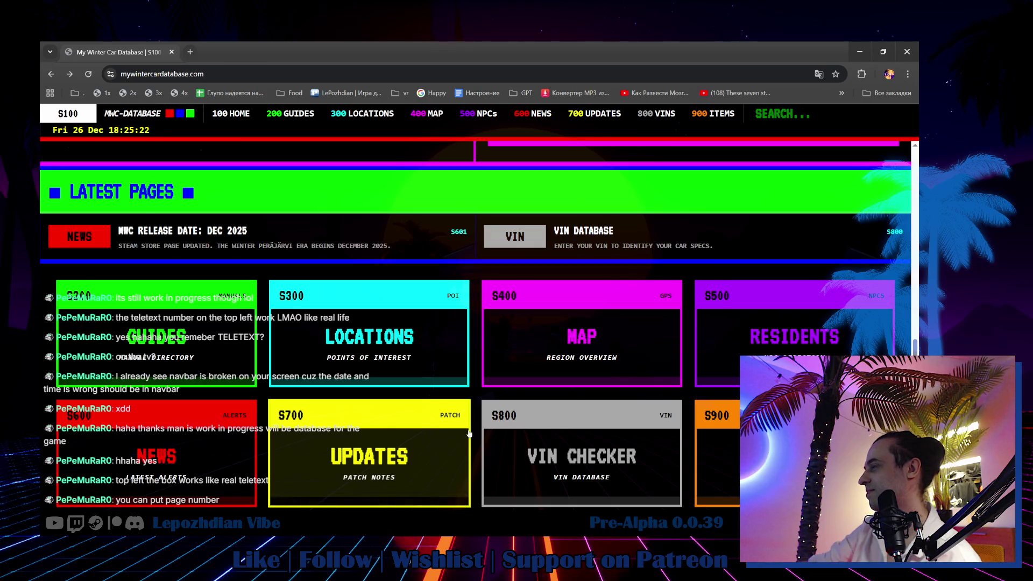
Return to the game and open the HUD Layout editor from the pause menu's settings.
key("alt+Tab")
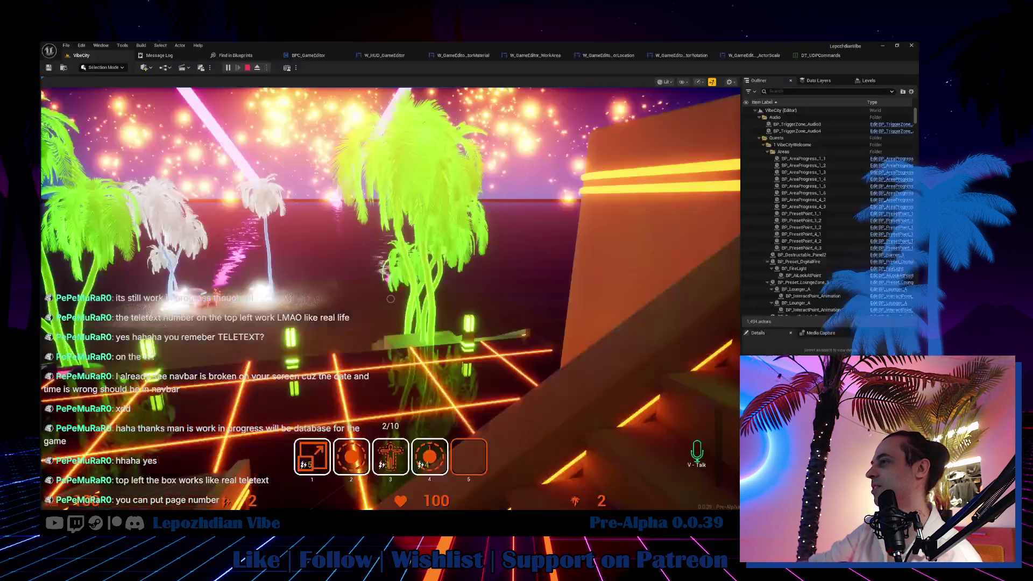
key("Escape")
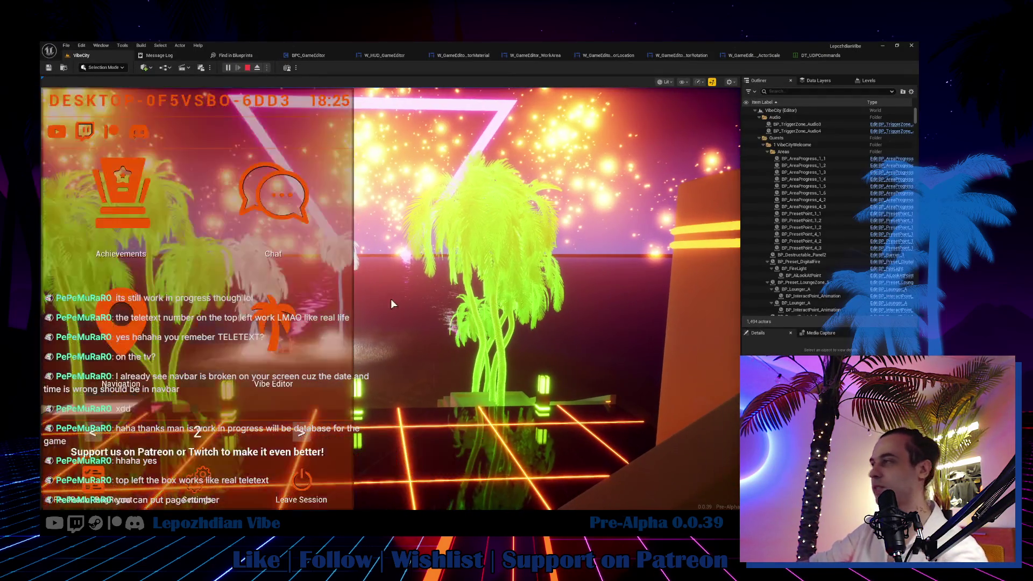
left_click(487, 218)
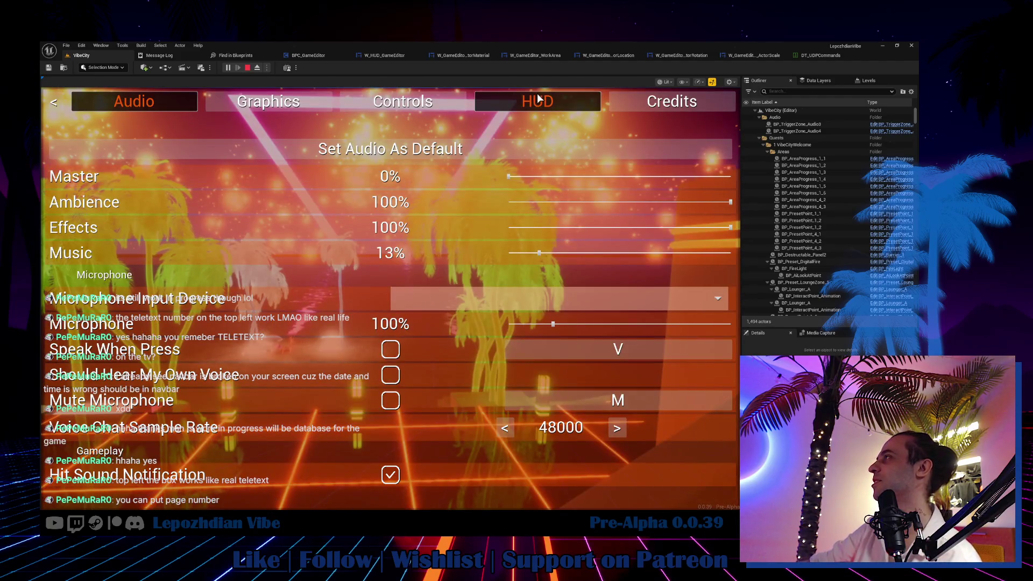
left_click(539, 103)
left_click(542, 151)
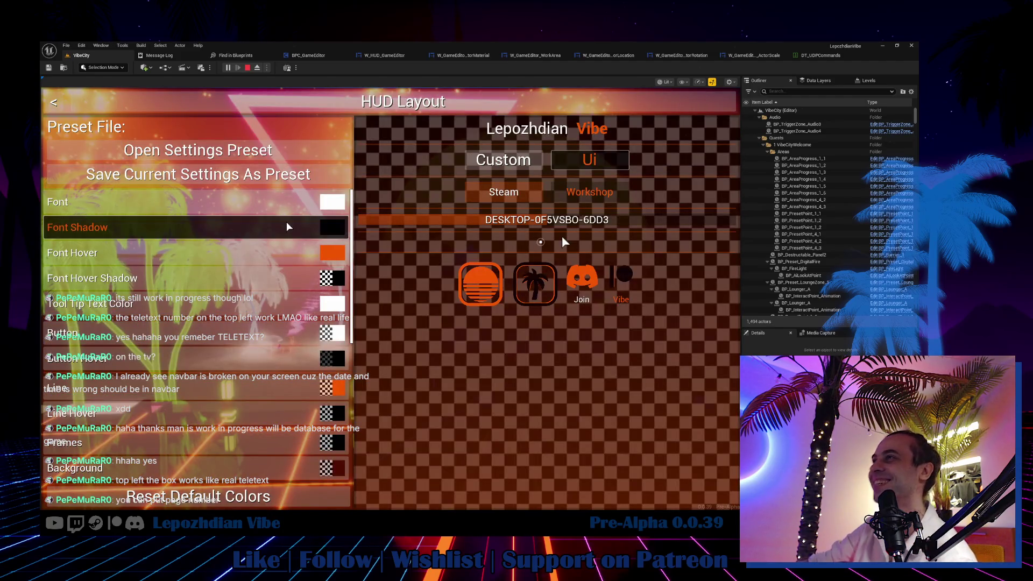
Set the HUD Line colour to pure blue and Line Hover to magenta FF00FFFF.
left_click(338, 397)
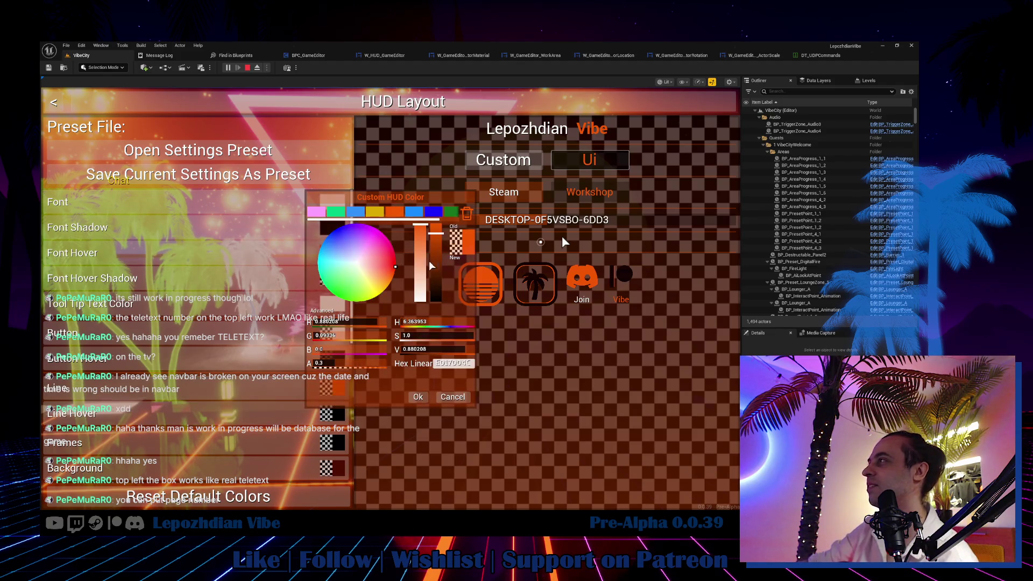
left_click(435, 212)
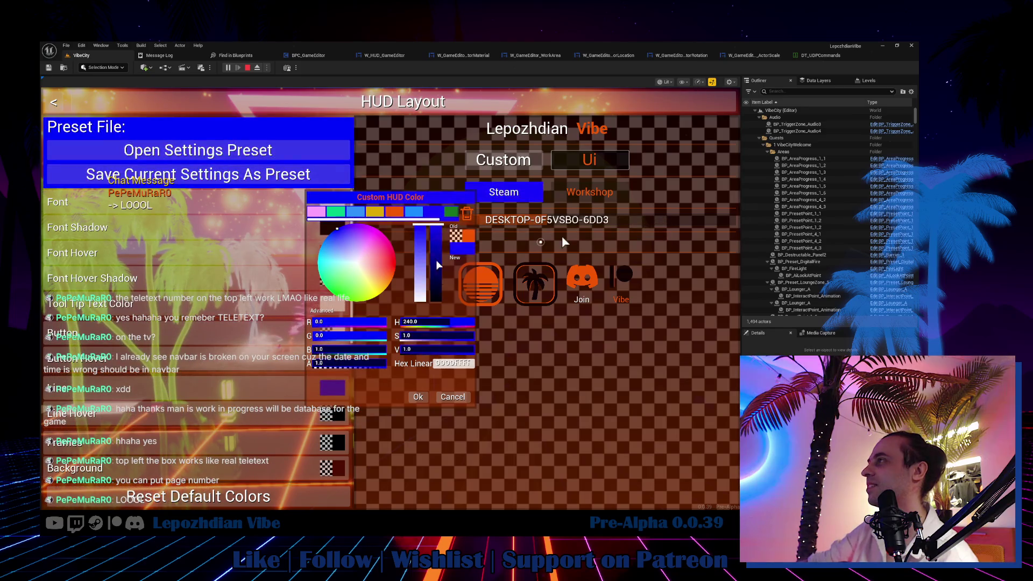
left_click(421, 396)
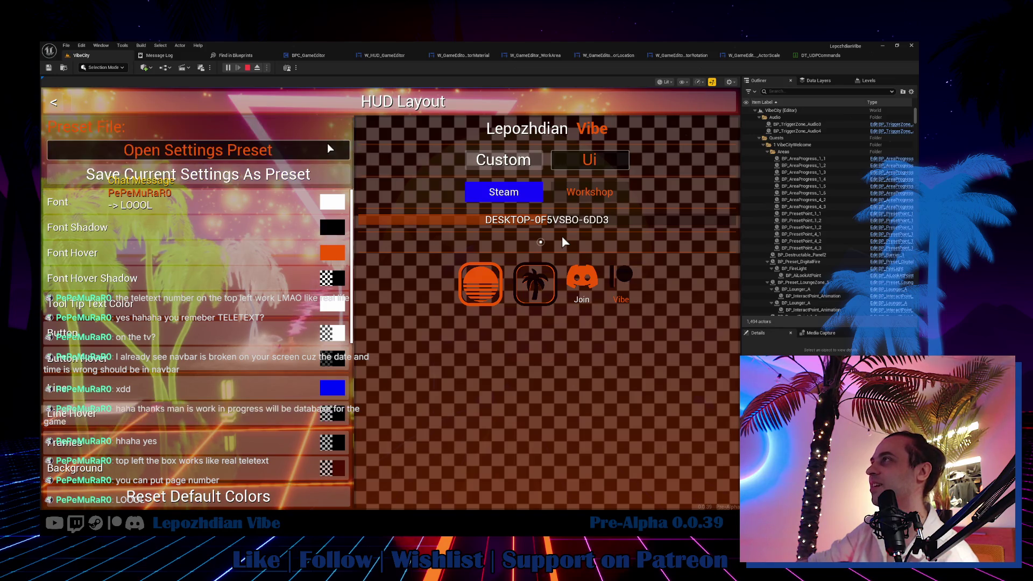
left_click(333, 414)
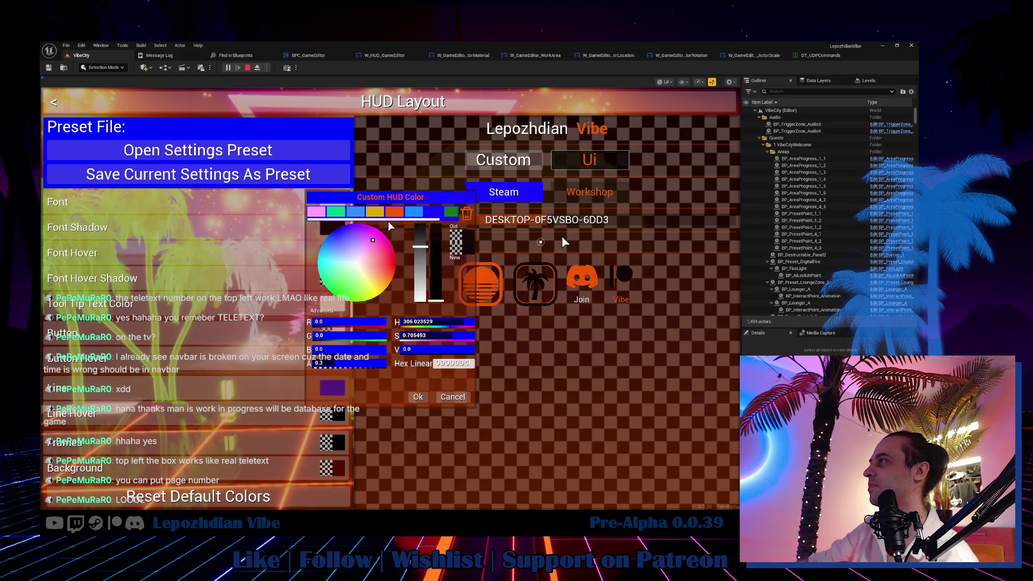
left_click(413, 211)
left_click(382, 233)
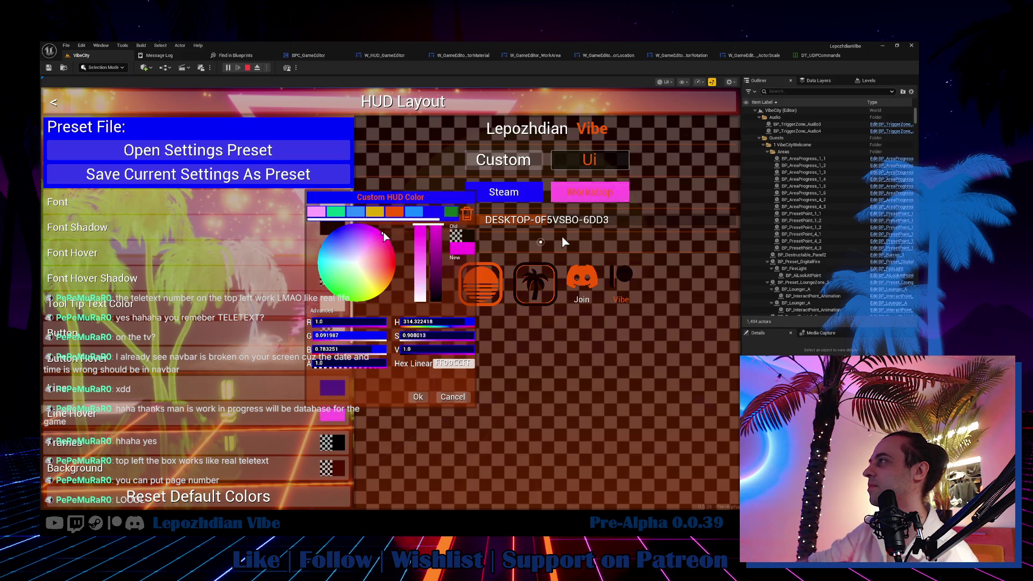
left_click(376, 228)
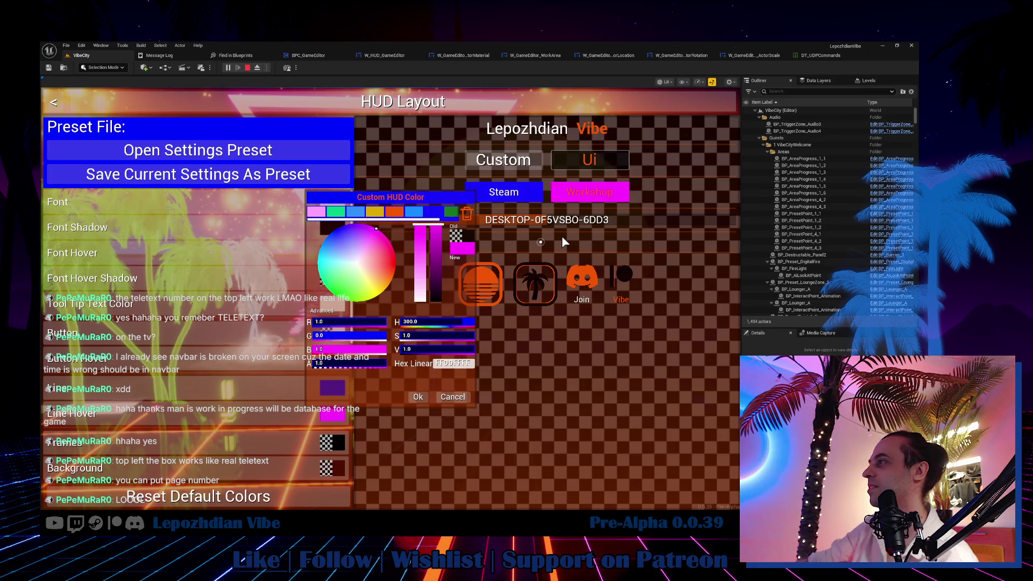
left_click(416, 397)
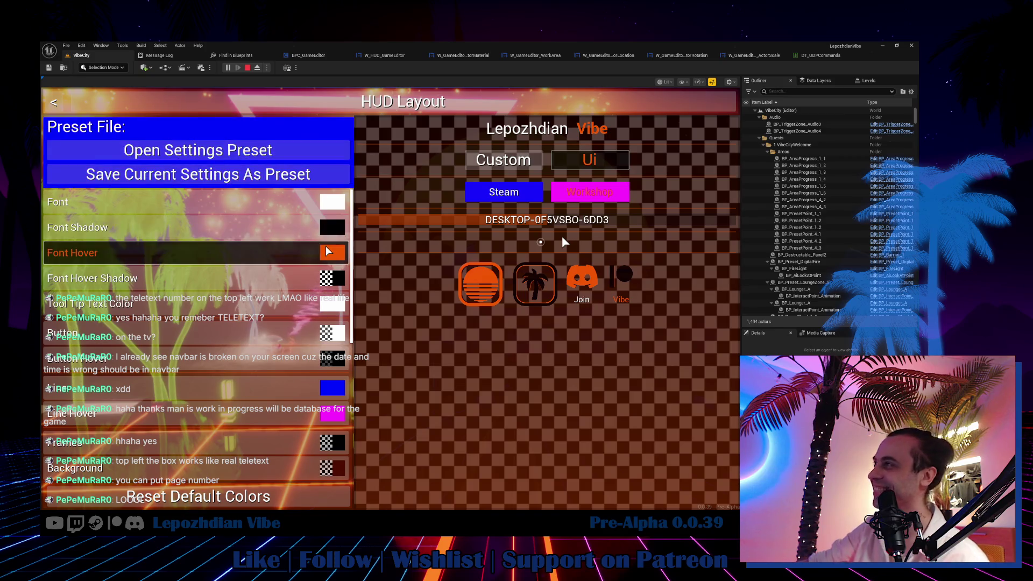
Check the Font colour without changing it, then bring up the Button colour picker.
left_click(339, 205)
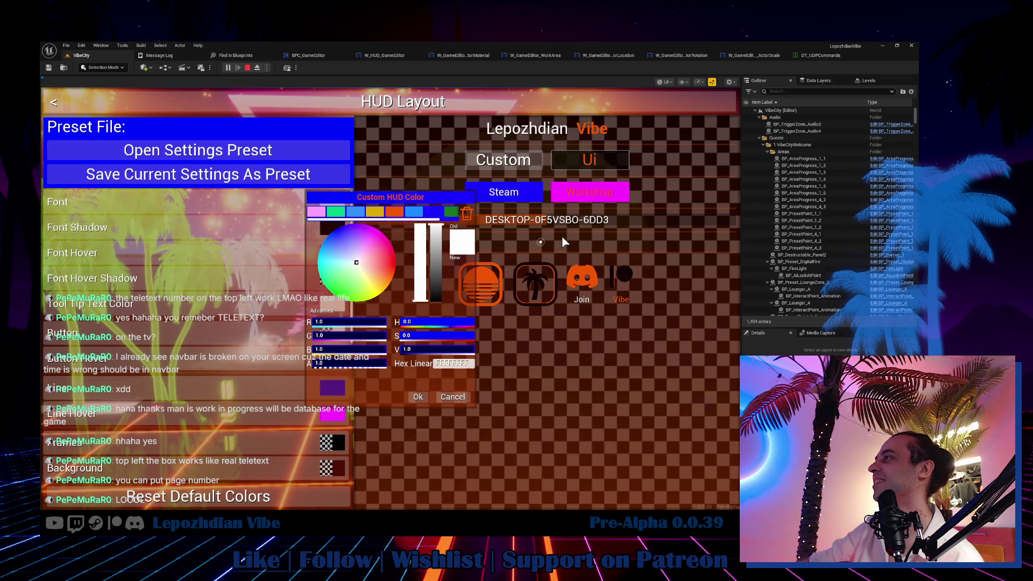
left_click(418, 396)
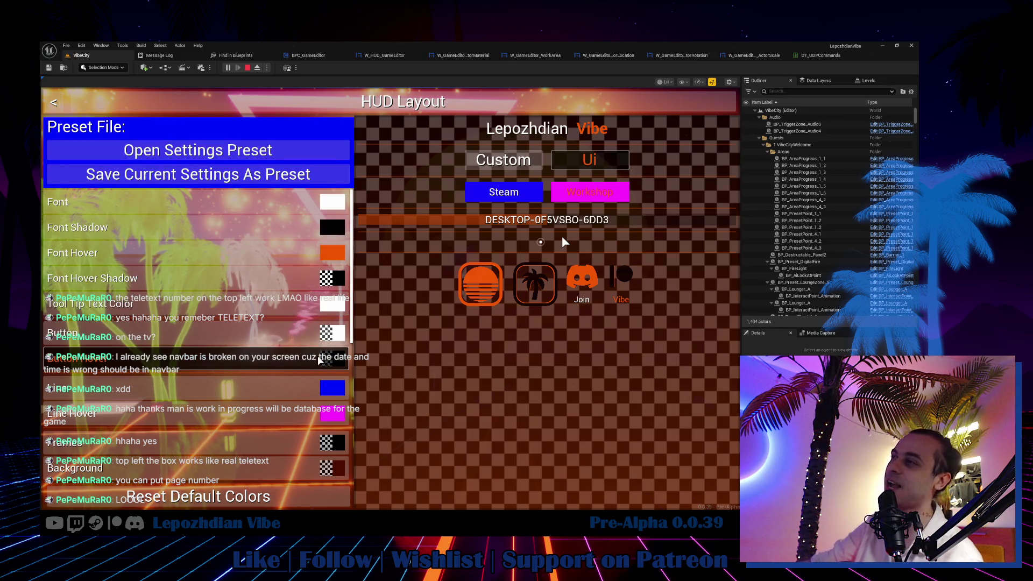
left_click(340, 336)
Set the Button colour to blue 0000FFFF and Button Hover to magenta FF00FFFF.
left_click(420, 215)
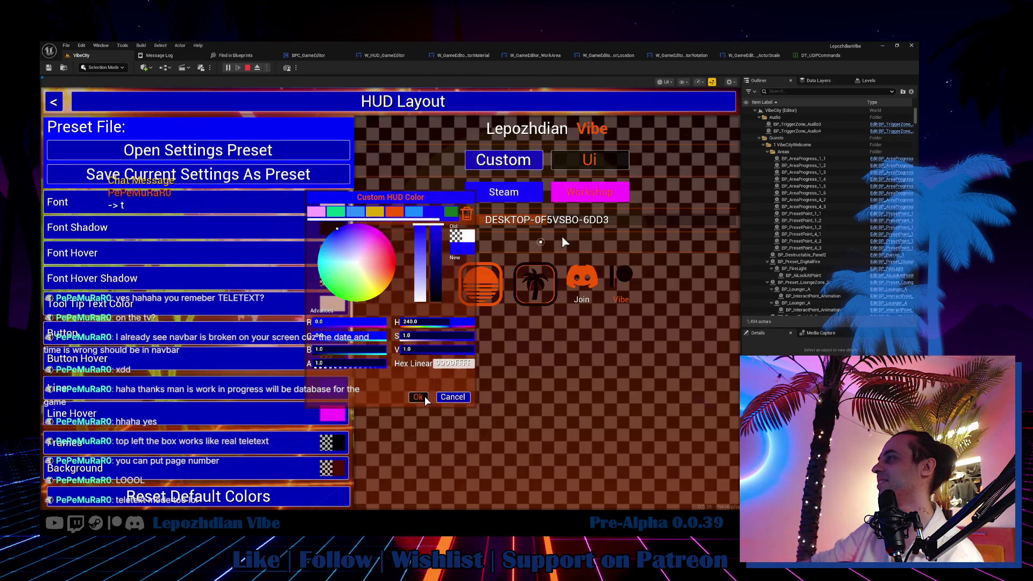
left_click(424, 397)
left_click(332, 359)
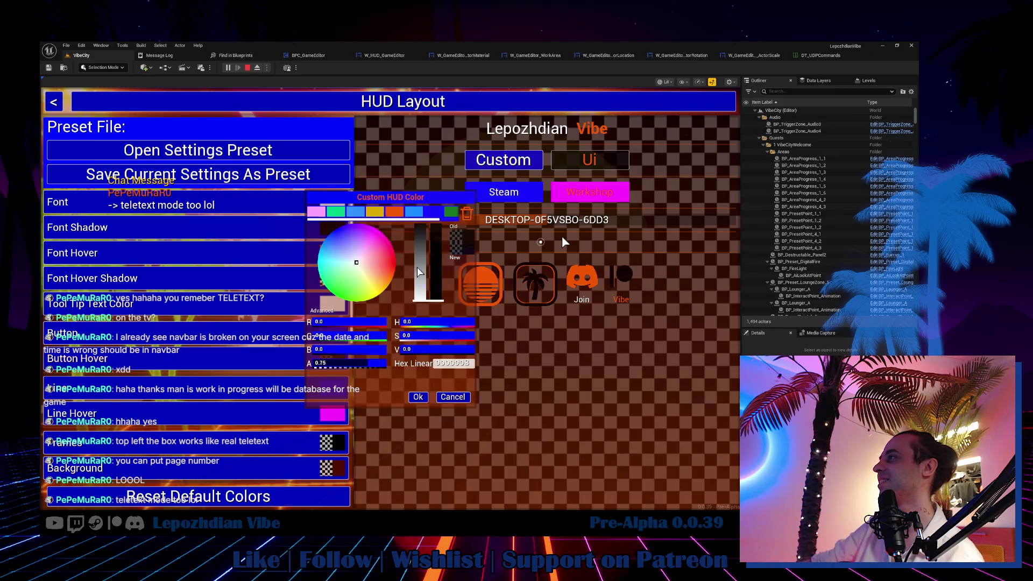
left_click_drag(389, 245, 385, 223)
left_click_drag(370, 325, 387, 322)
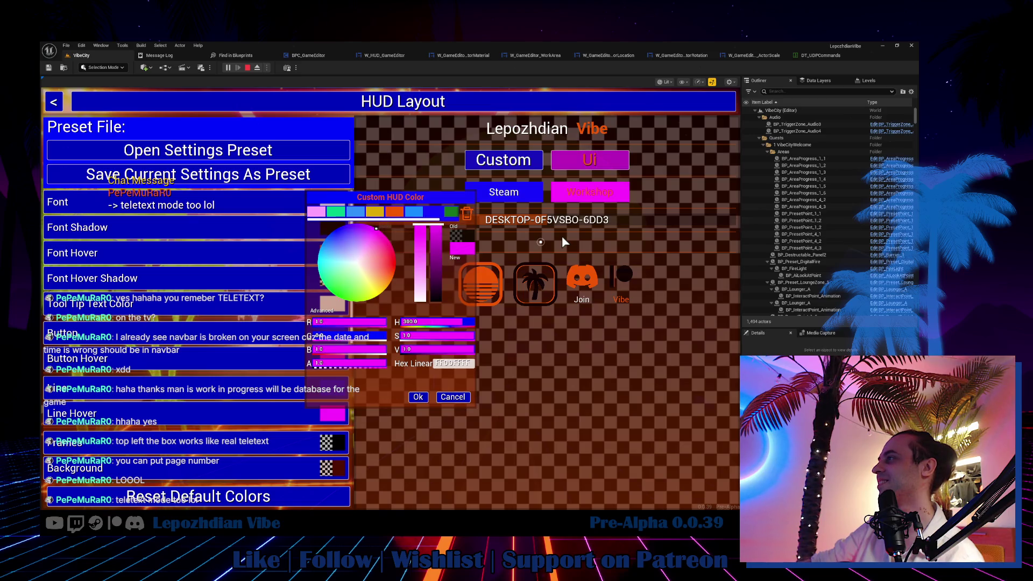
left_click(419, 397)
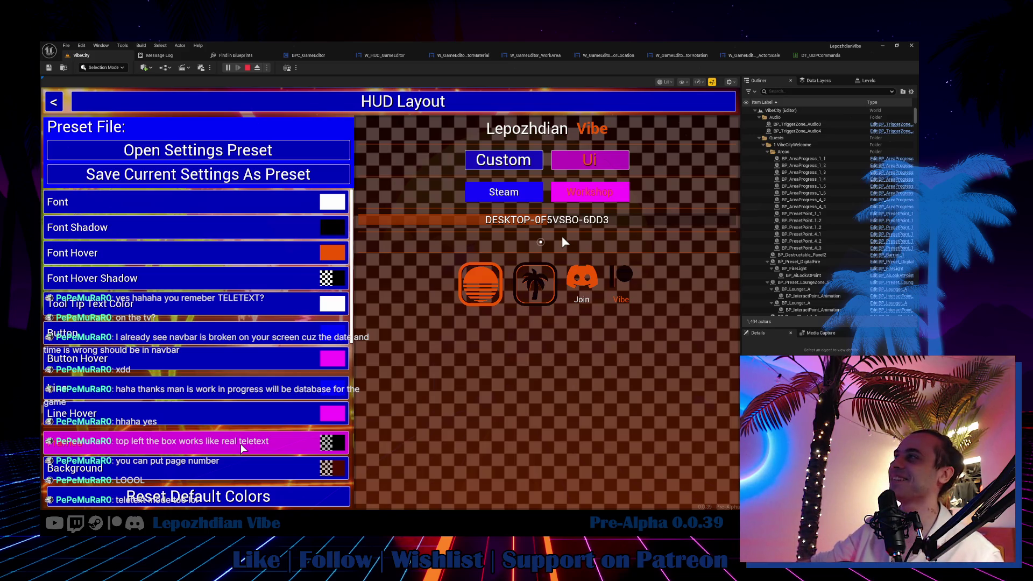
Scroll through the HUD Layout colour list to review the new blue and magenta styling.
left_click(256, 461)
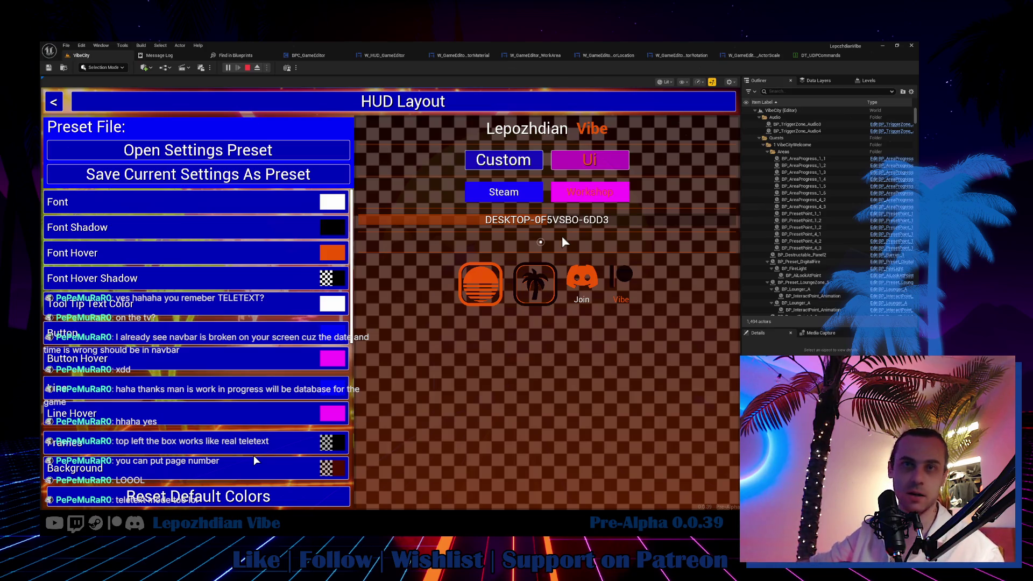
scroll(269, 463, "down", 2)
scroll(280, 464, "down", 5)
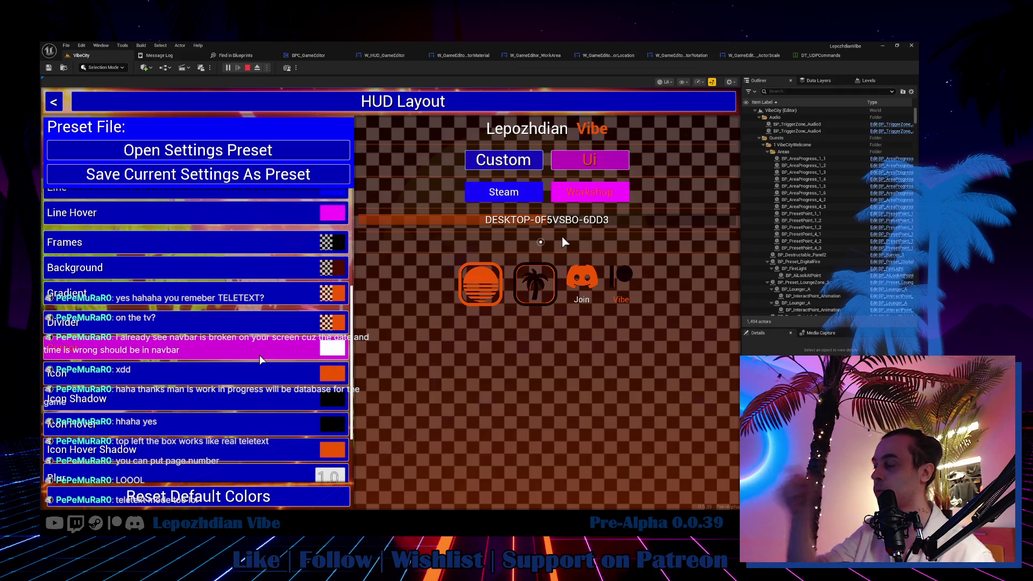
scroll(271, 355, "down", 2)
scroll(270, 377, "down", 2)
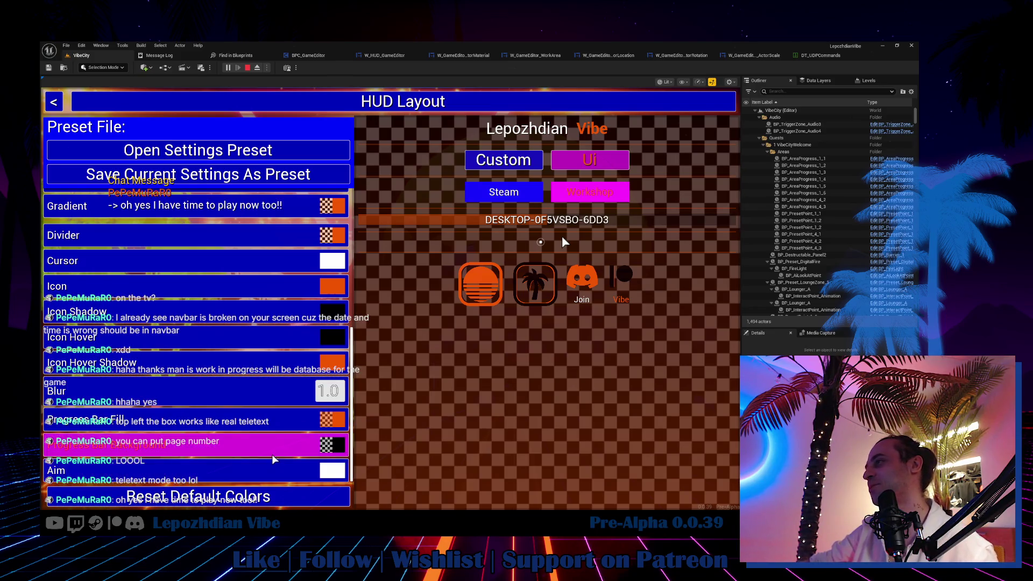
scroll(272, 398, "up", 2)
scroll(273, 396, "up", 8)
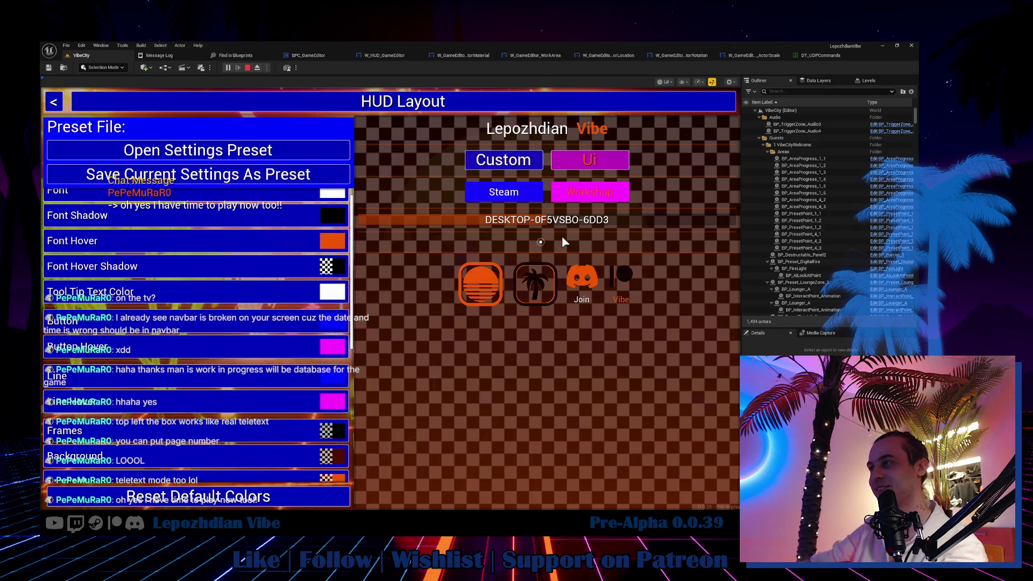
Glance at the car database site in Chrome, then scroll further down the HUD Layout list.
key("alt+Tab")
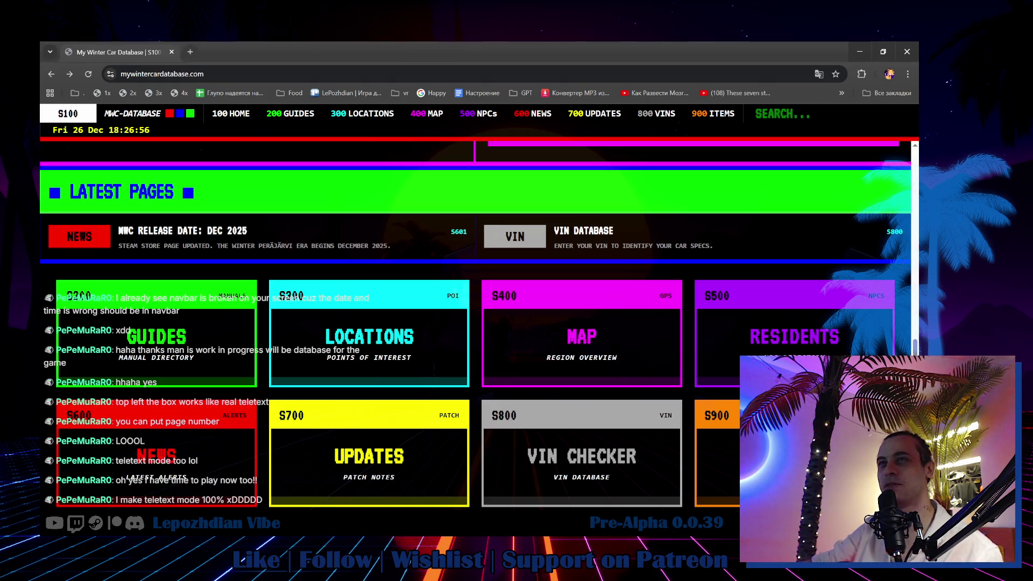
key("alt+Tab")
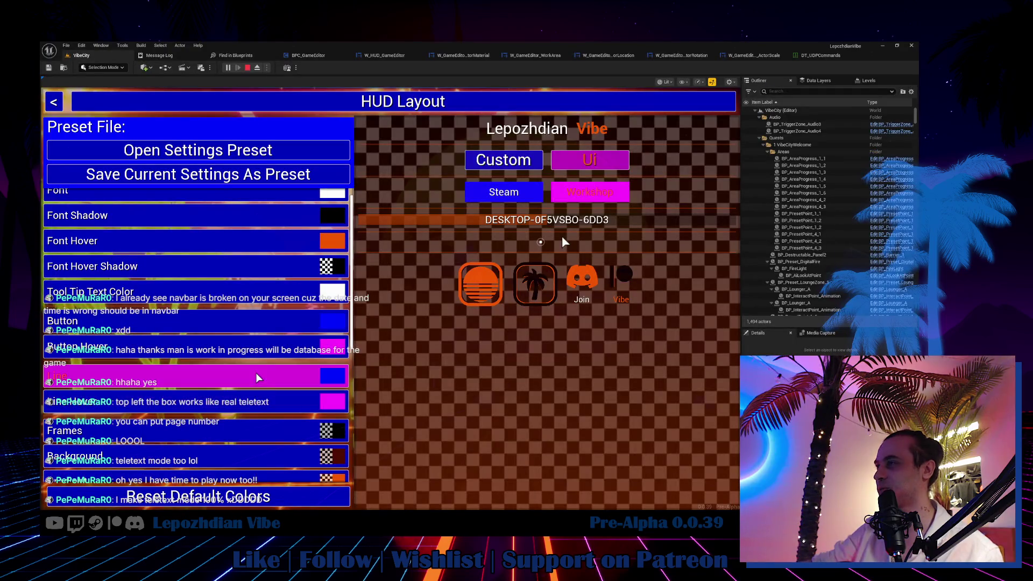
scroll(272, 266, "down", 10)
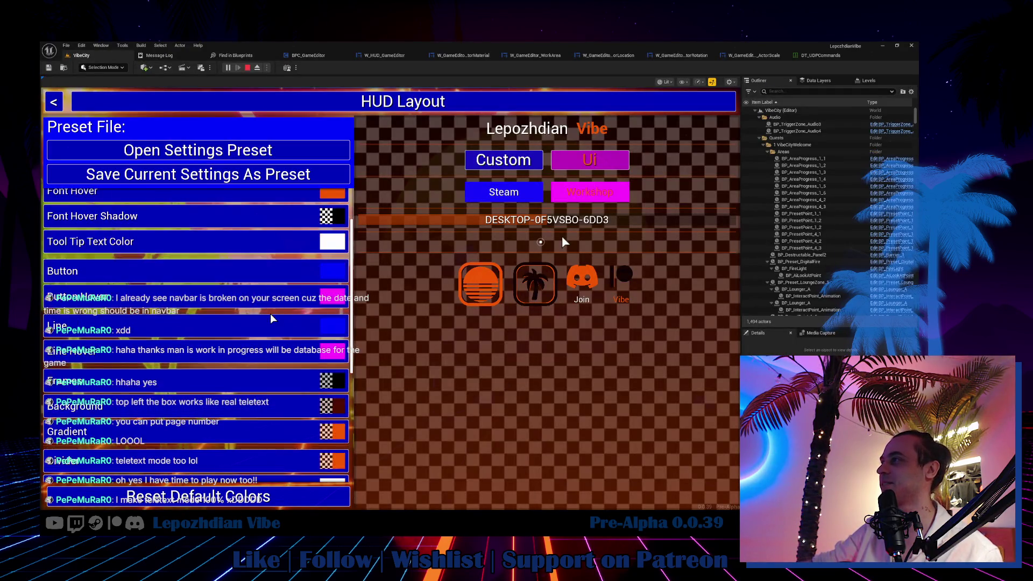
scroll(258, 449, "down", 1)
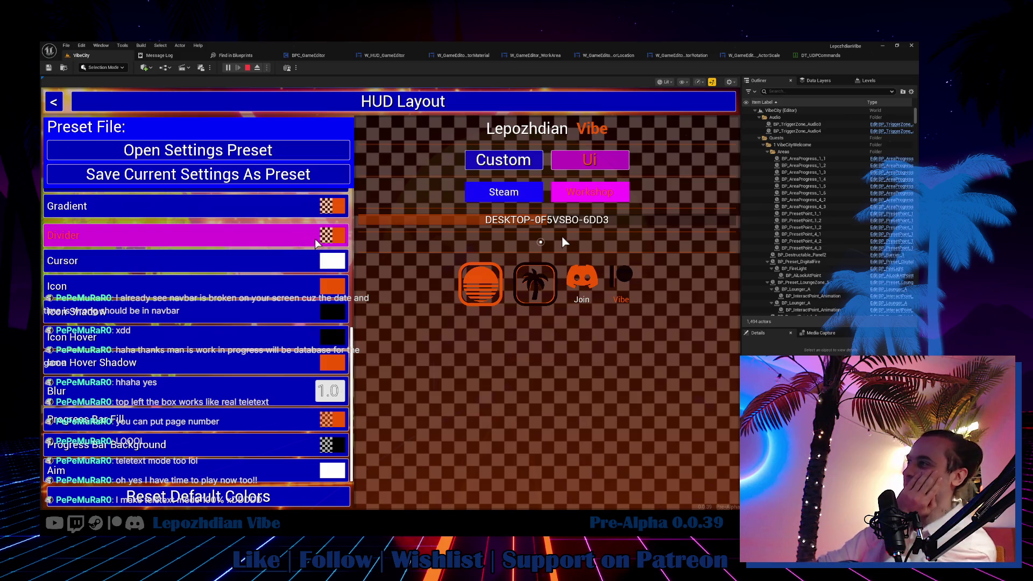
Set the Divider colour to bright green and the Progress Bar Fill to pure green 00FF00FF.
left_click(338, 241)
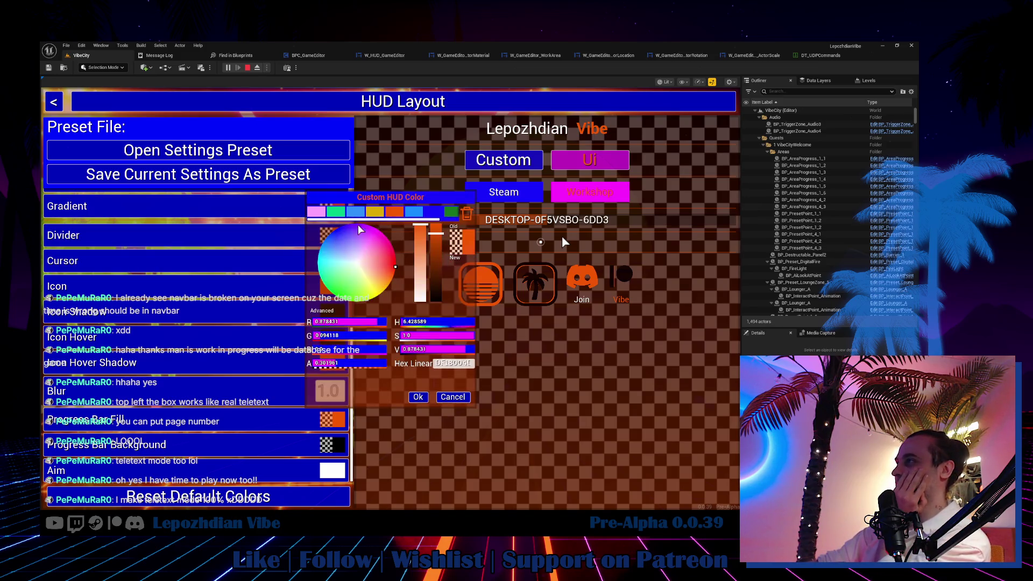
mouse_move(371, 338)
left_mouse_down()
mouse_move(388, 338)
mouse_move(314, 350)
left_mouse_up()
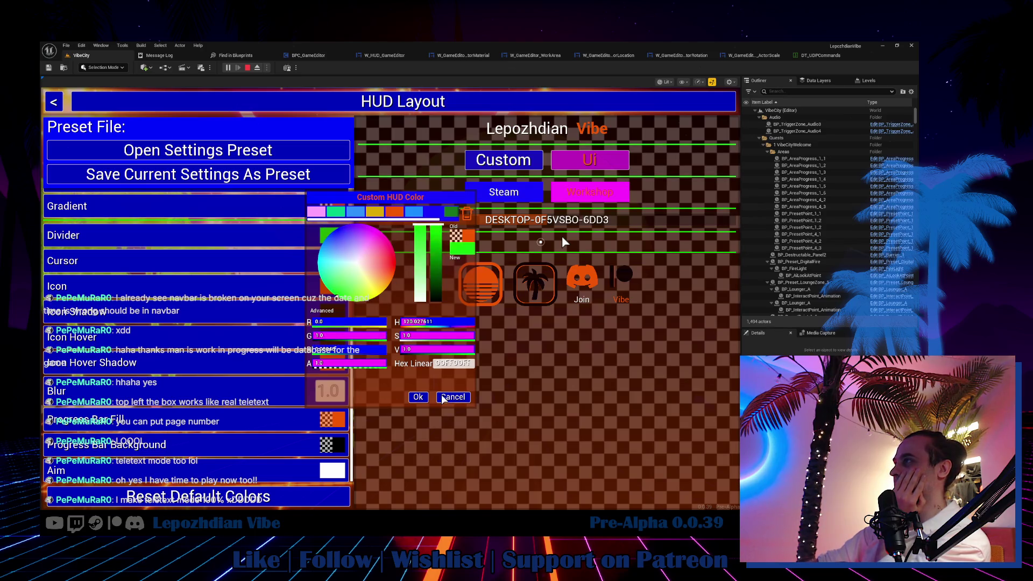
left_click(419, 398)
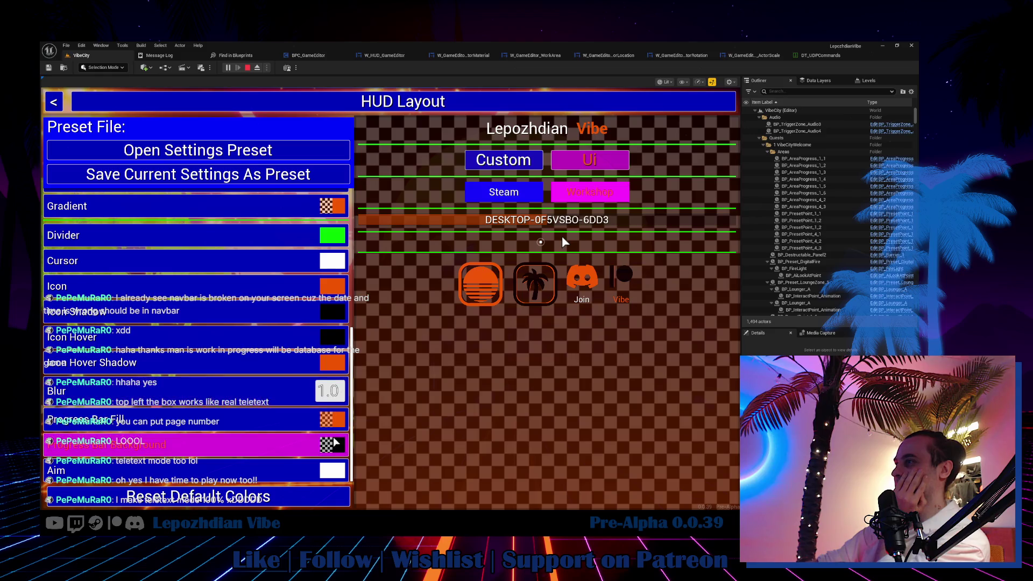
left_click(340, 421)
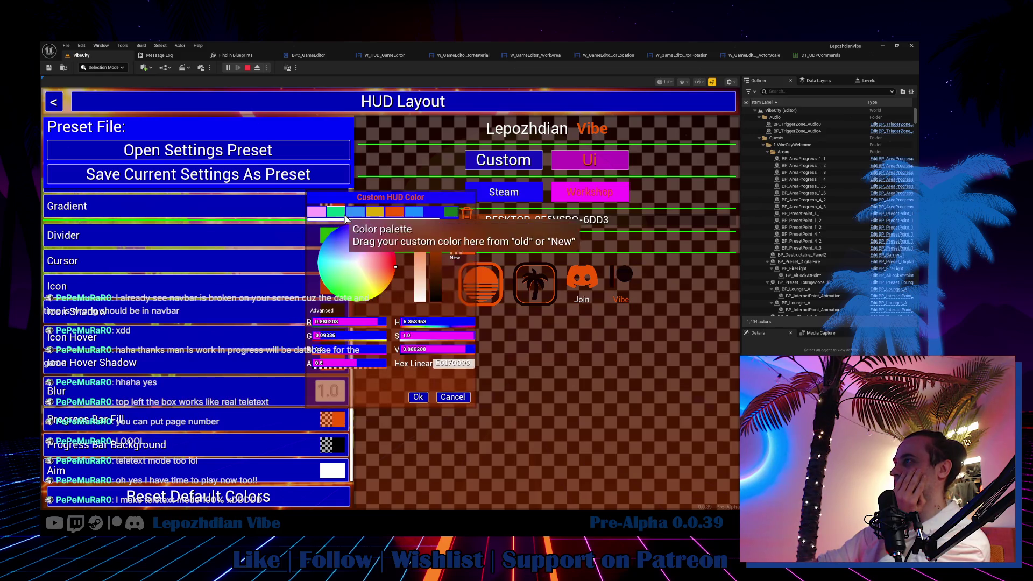
left_click_drag(379, 336, 388, 336)
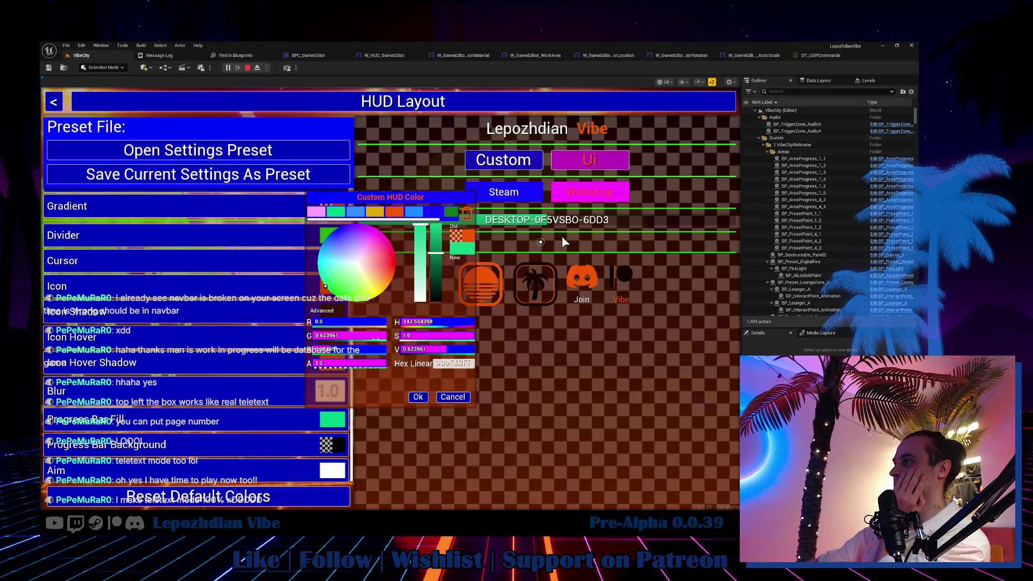
left_click_drag(329, 350, 312, 350)
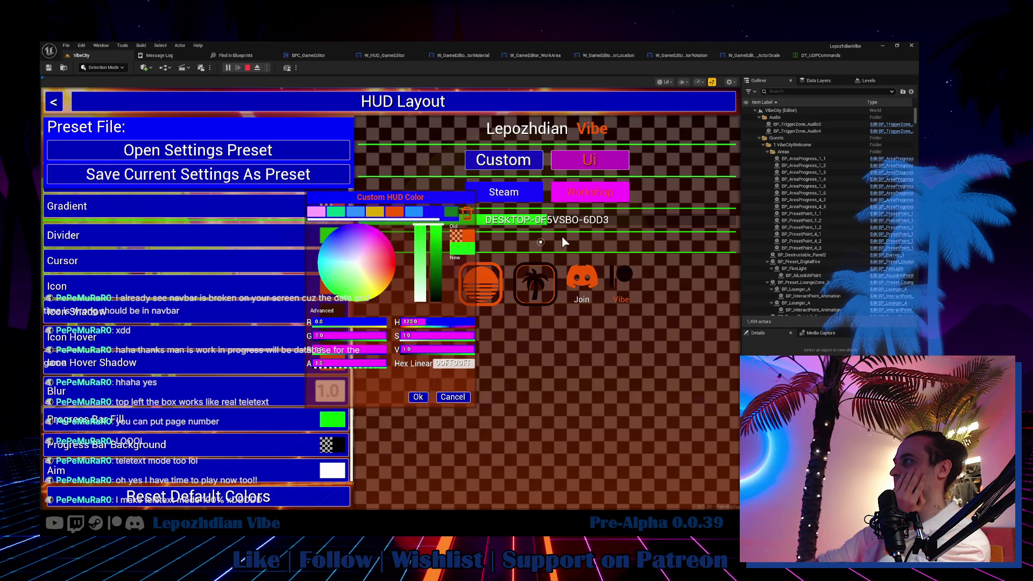
left_click(419, 397)
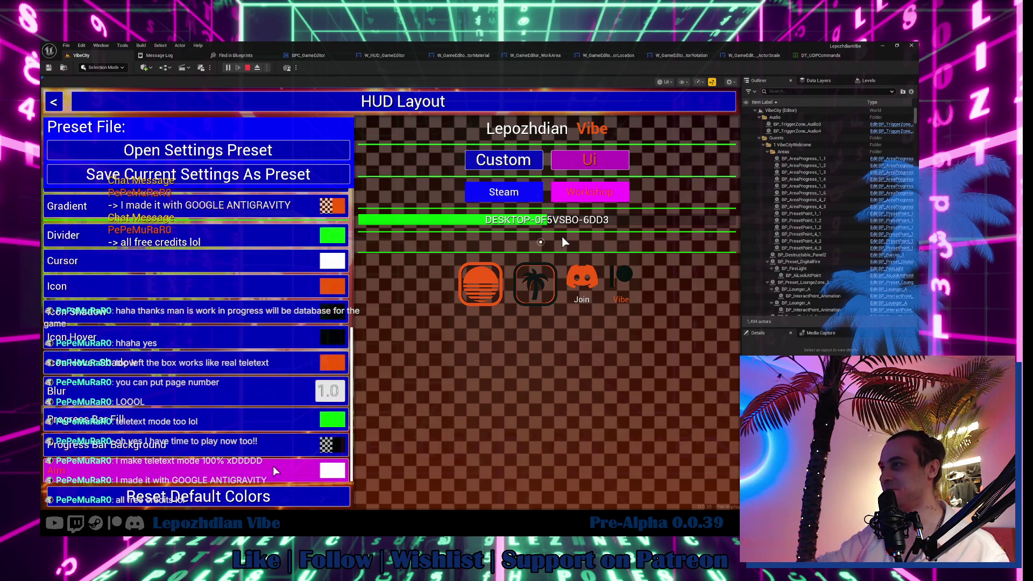
Make the Progress Bar Background opaque black with alpha 1.0 and return to the main settings.
left_click(331, 444)
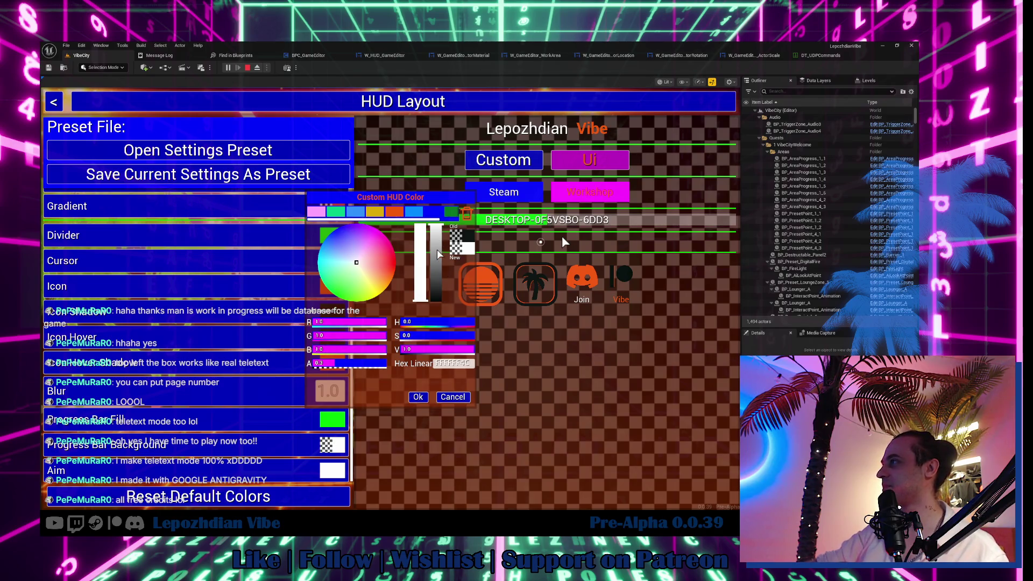
left_click(385, 363)
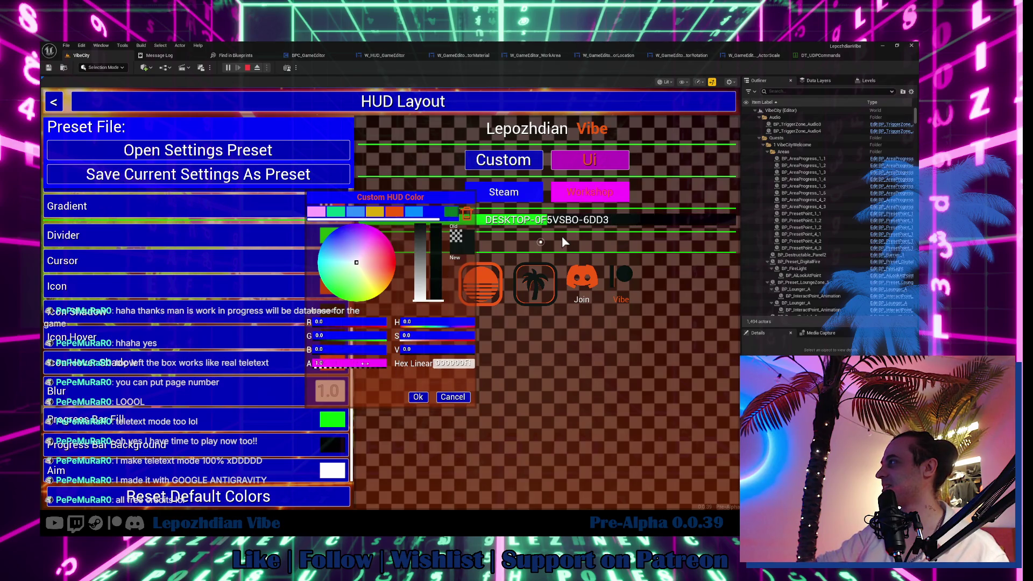
left_click(418, 398)
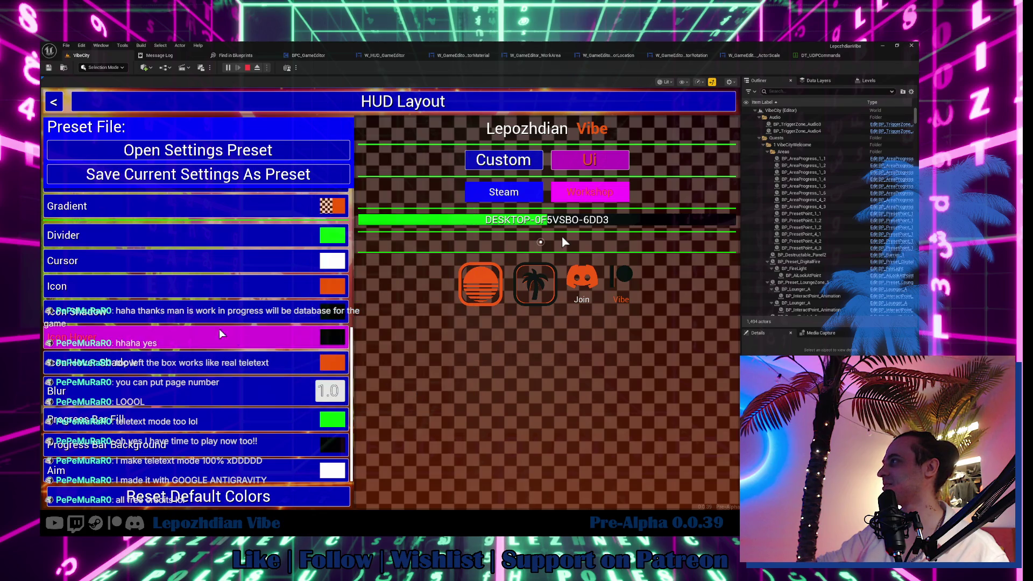
scroll(224, 270, "up", 3)
scroll(224, 269, "up", 2)
left_click(53, 101)
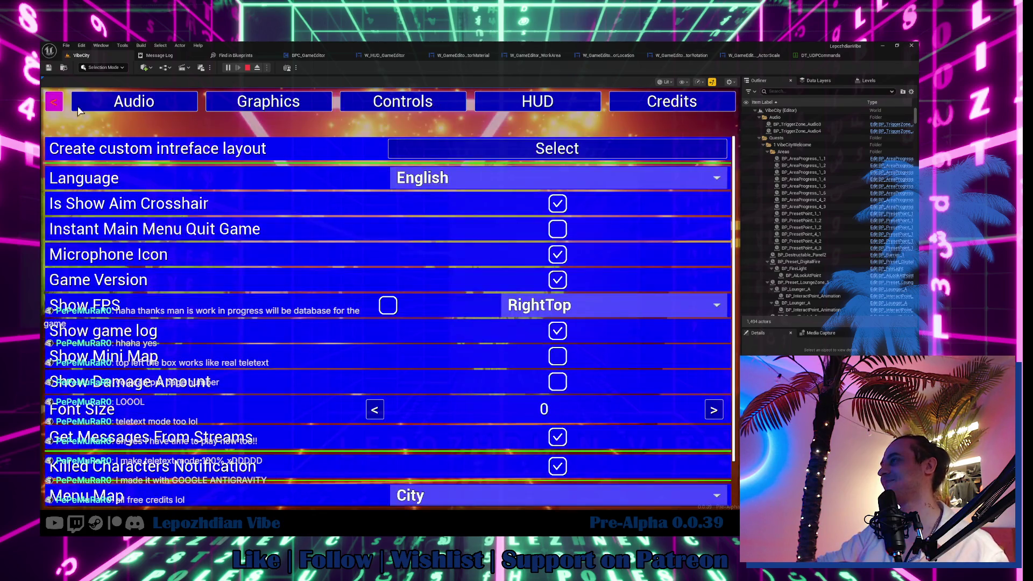
Close the in-game settings menu with Escape and resume the play session.
key("Escape")
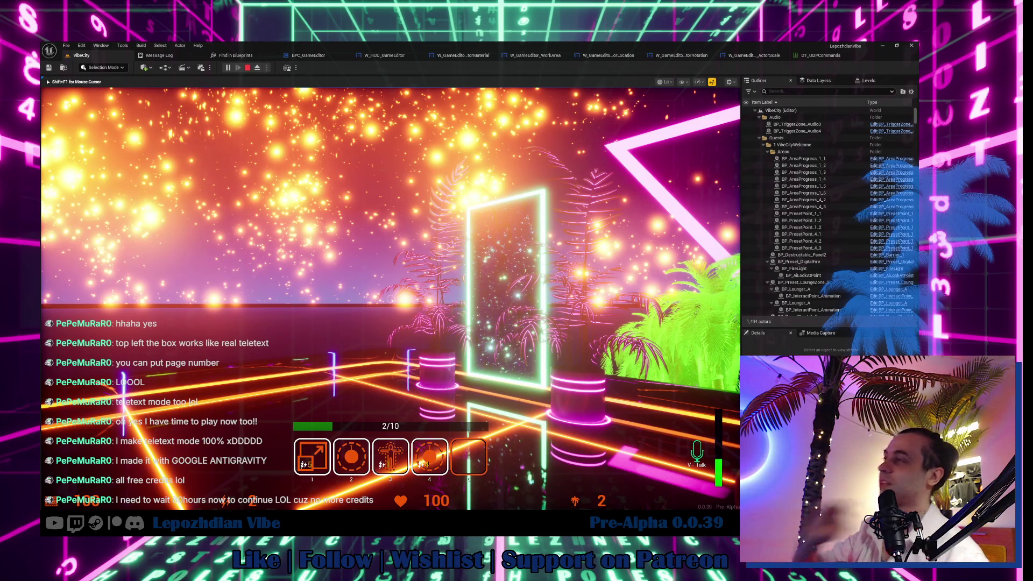
Run across the orange grid plaza toward the palm trees and jump to the palm pot.
key("w")
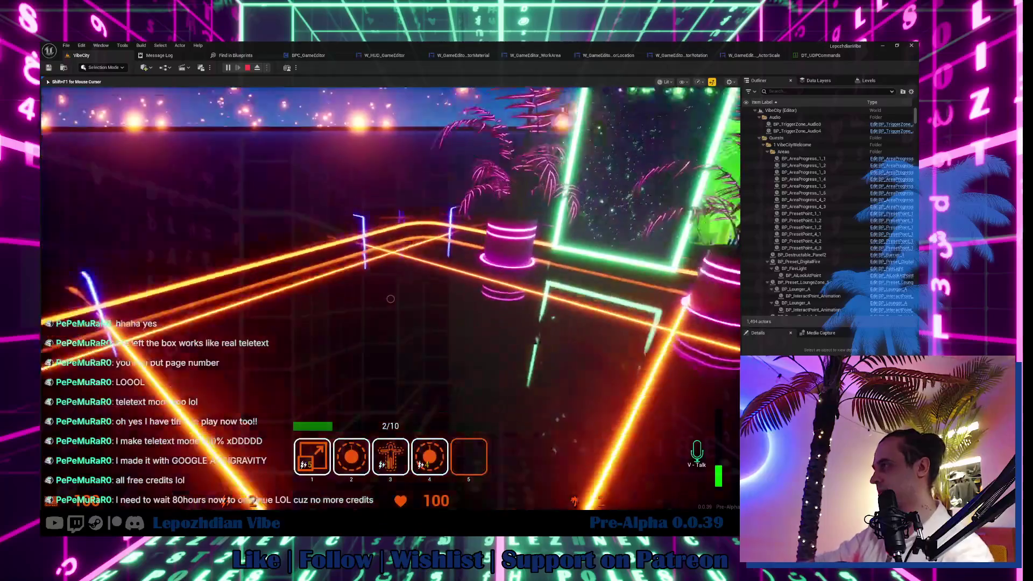
key("w")
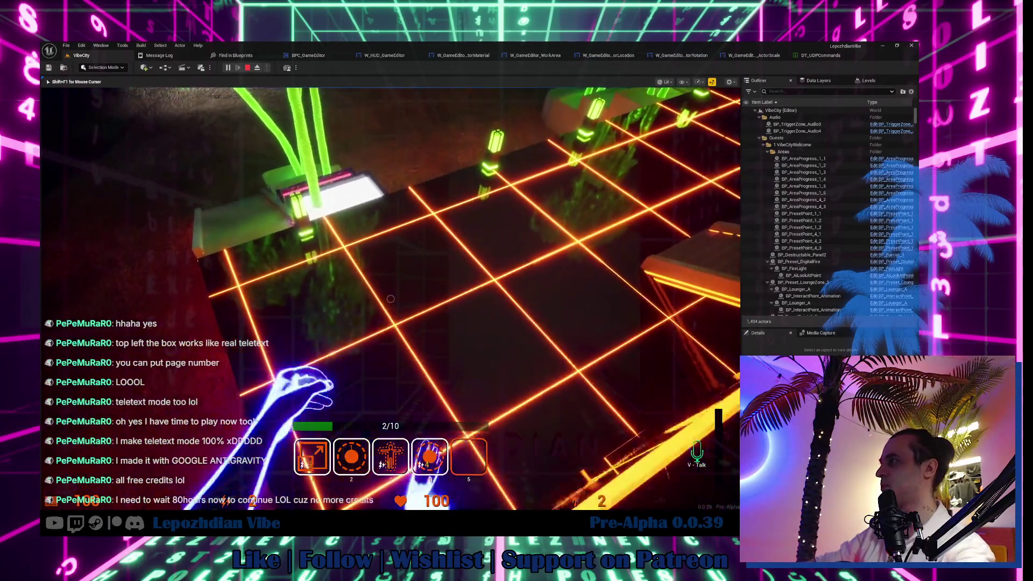
key("w")
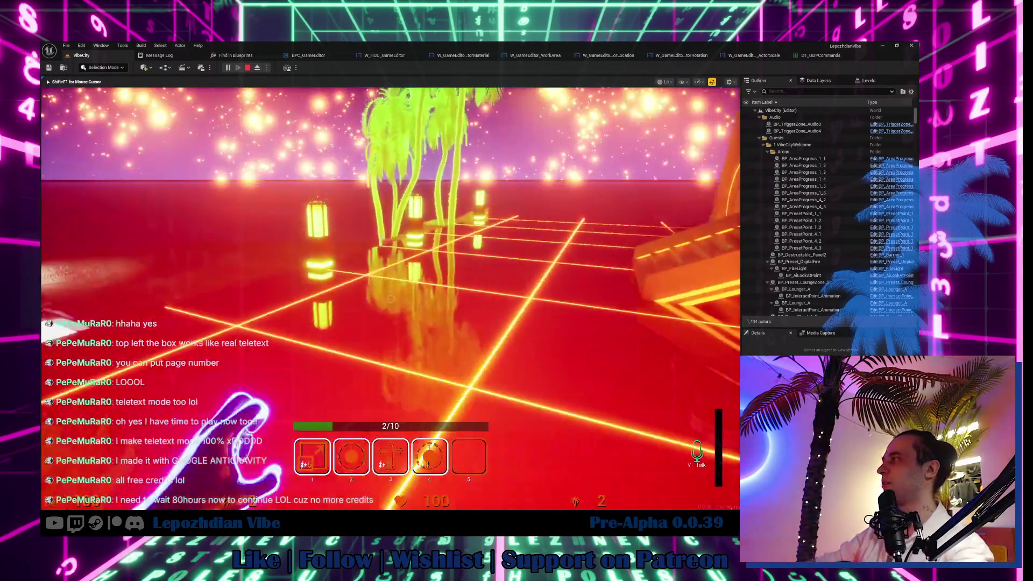
key("w")
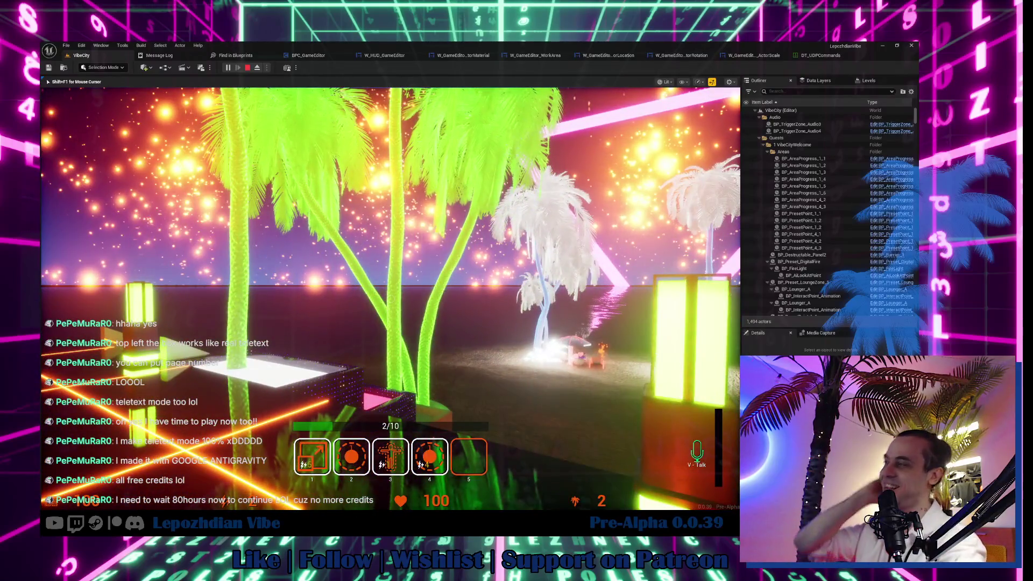
key("w")
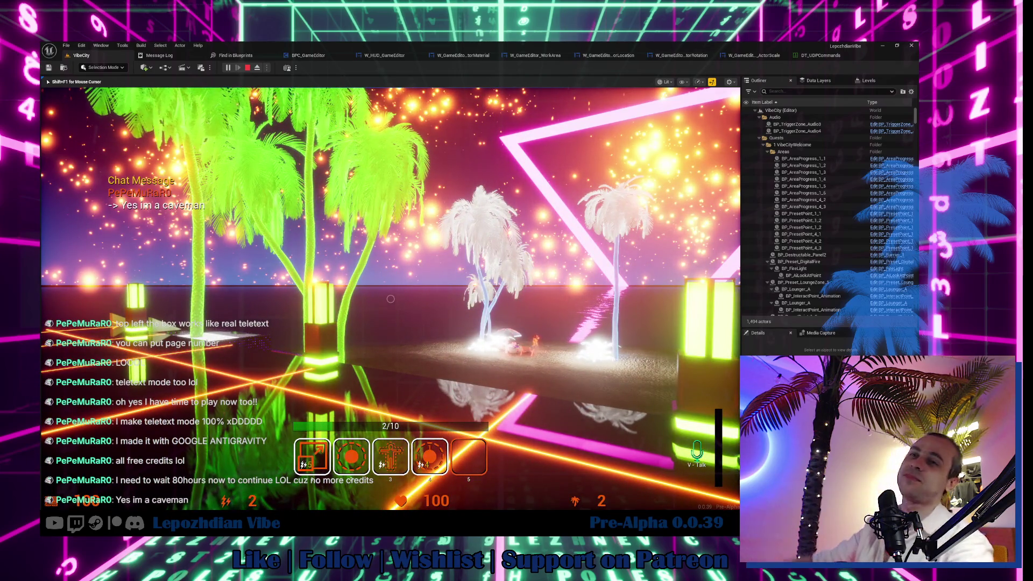
key("w")
key("w")
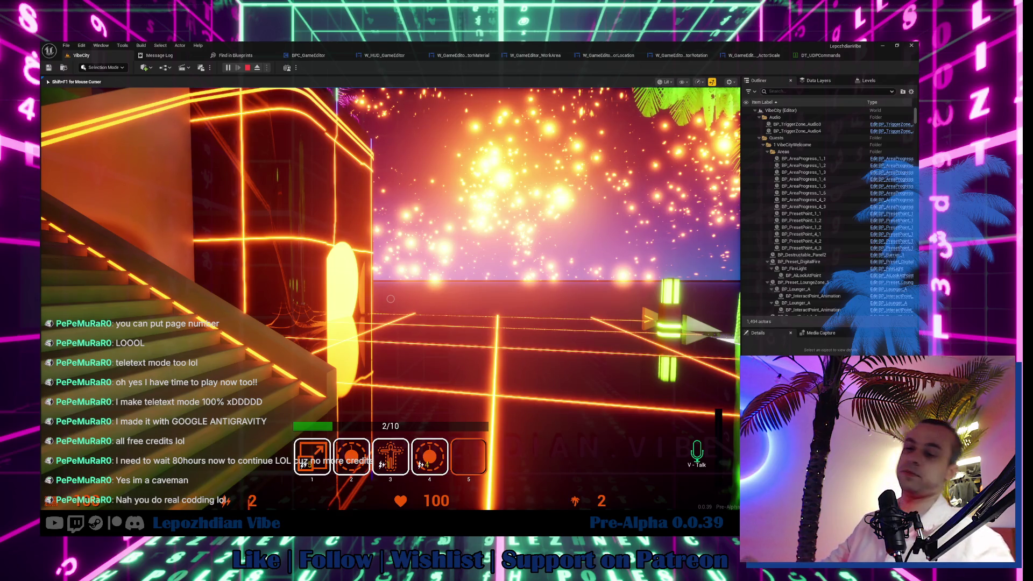
Climb the stairs onto the neon grid platform, reaching 3/10, and open the phone menu.
mouse_move(390, 299)
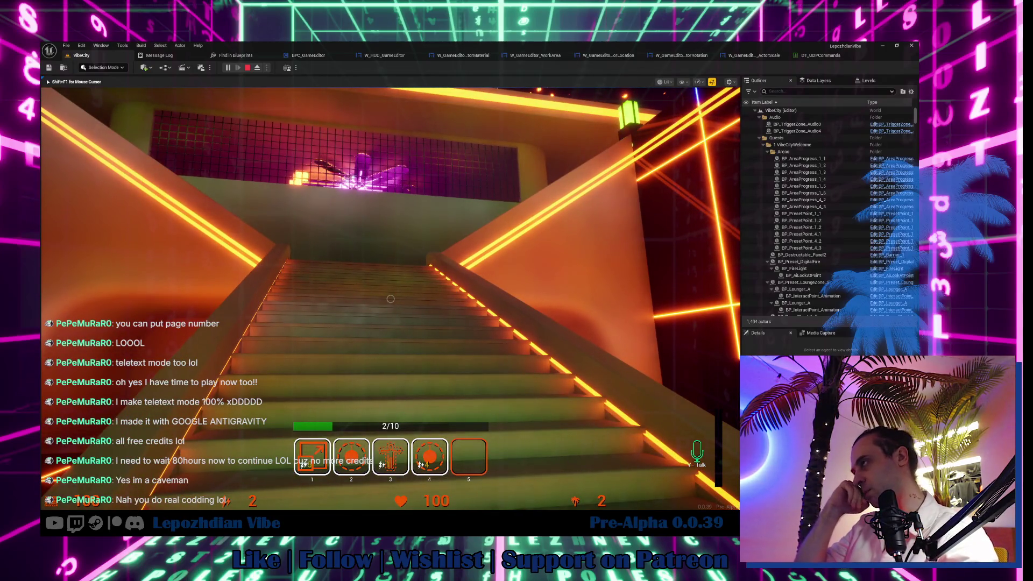
key("w")
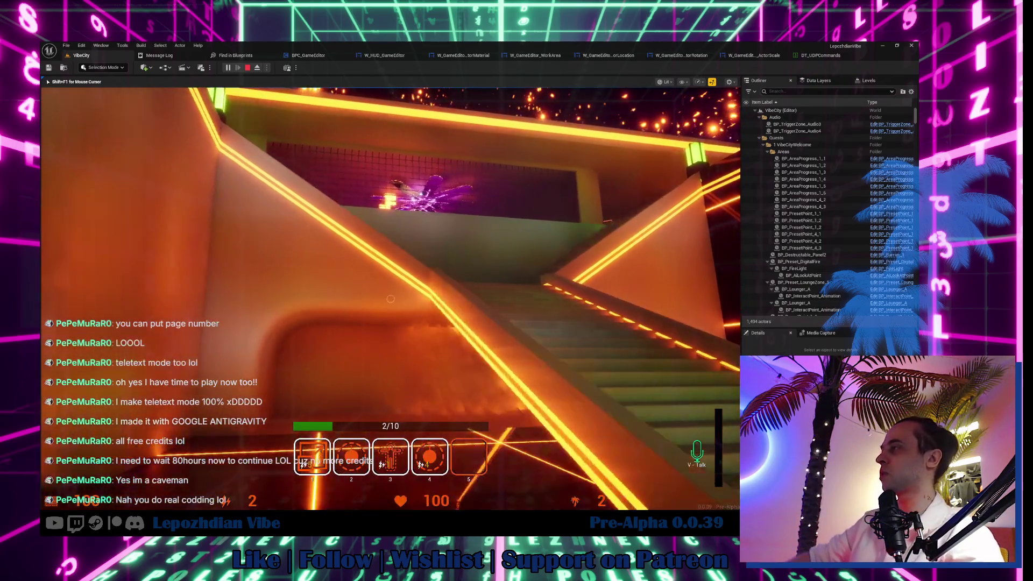
key("w")
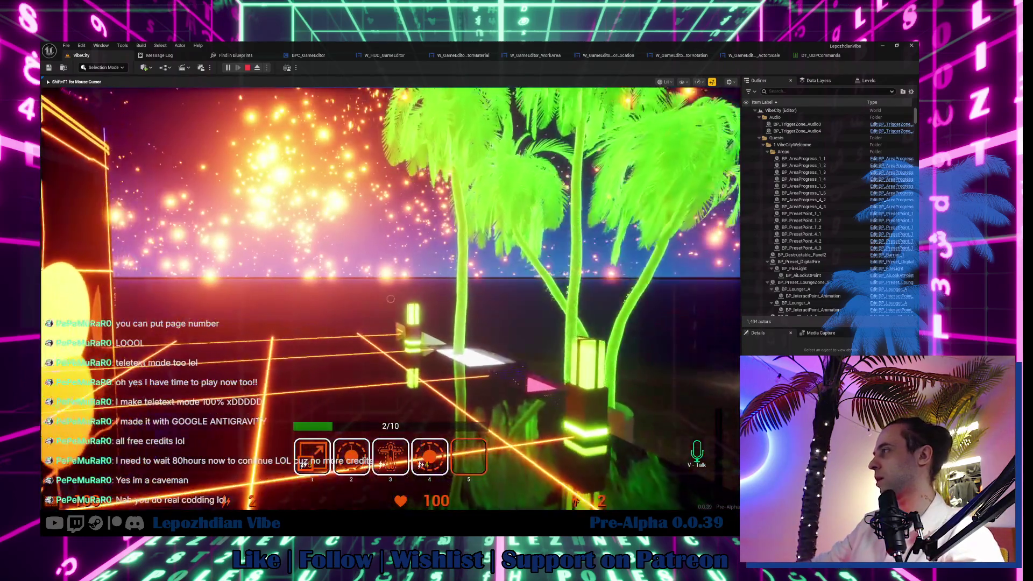
key("w")
key("w")
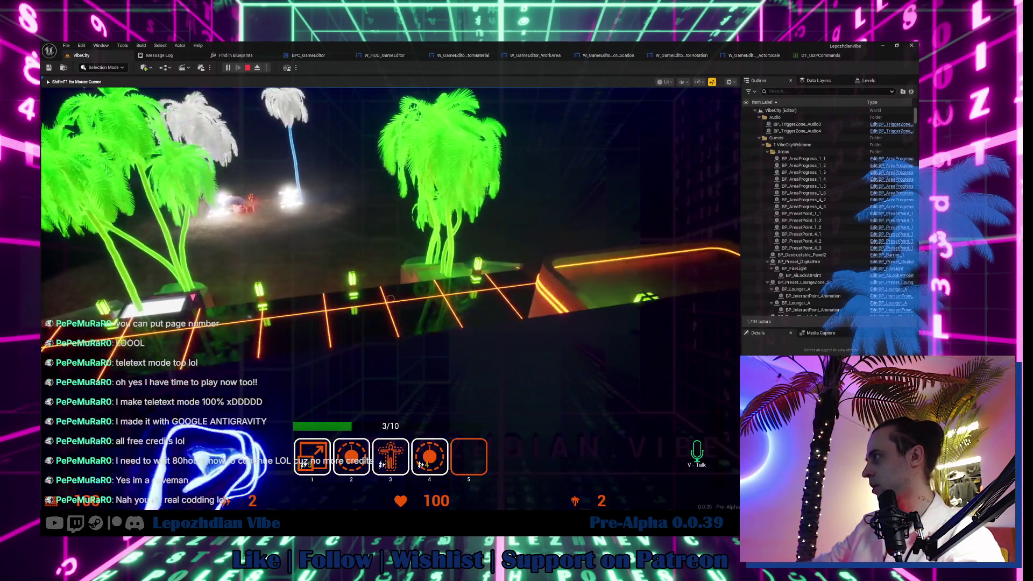
key("w")
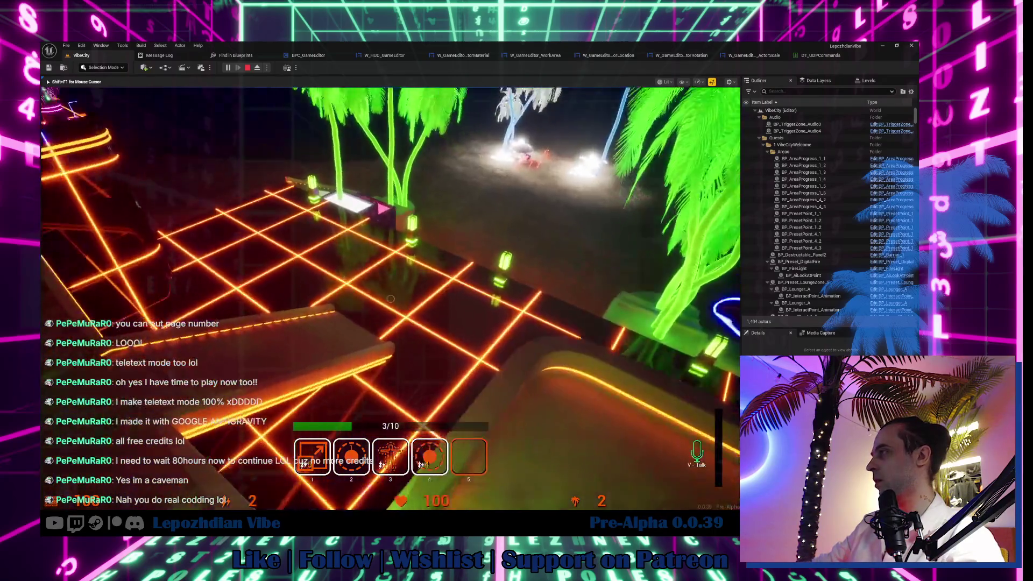
key("w")
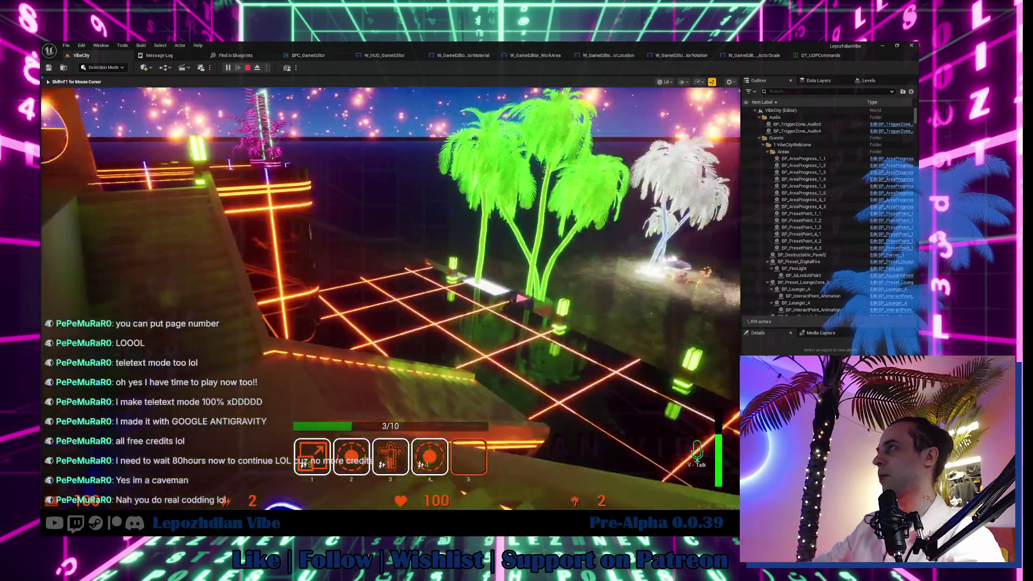
key("Escape")
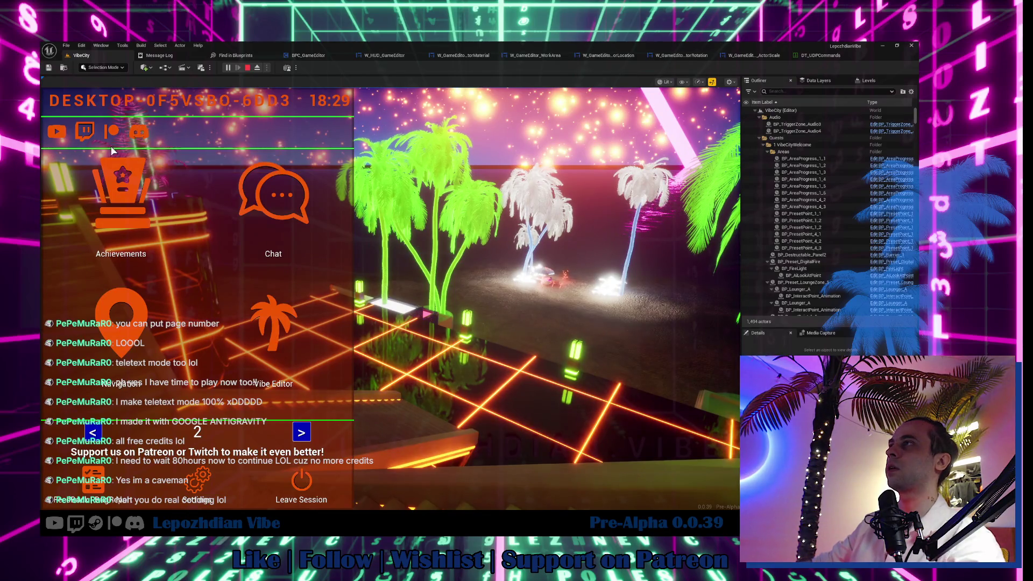
Close the phone menu and jump off the pier toward the island, raising the counter to 4/10.
left_click(556, 299)
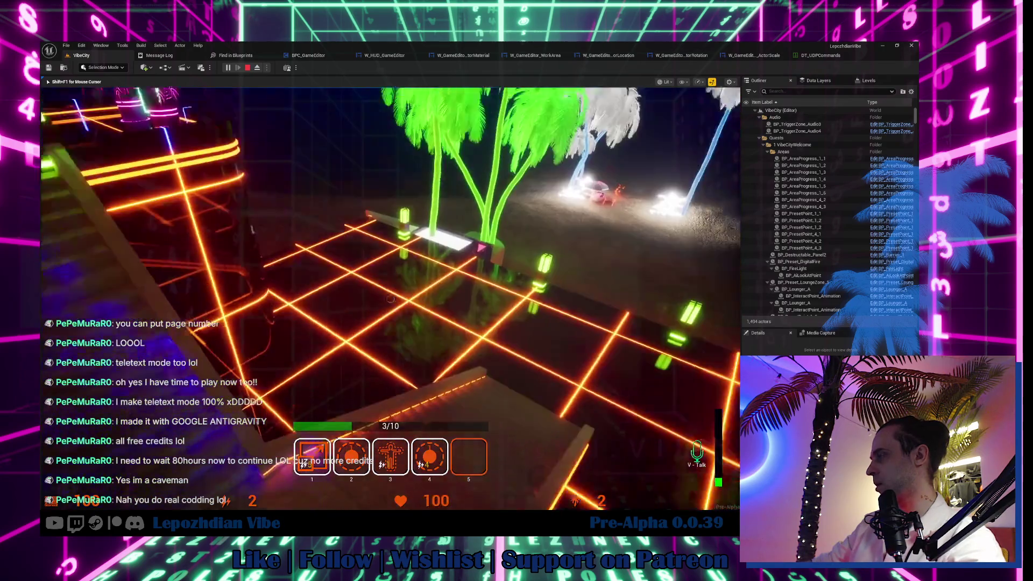
key("w")
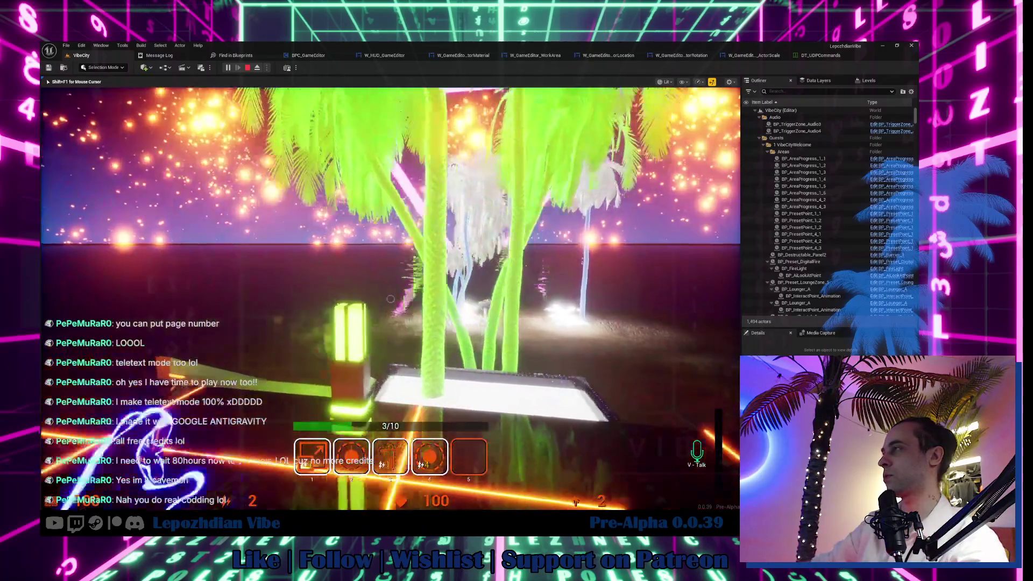
key("space")
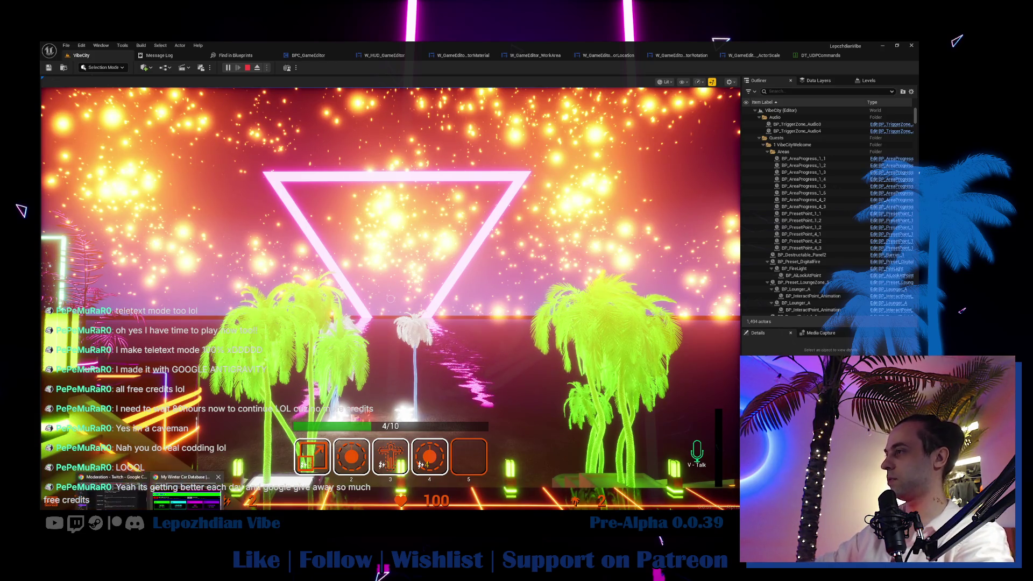
Close the car-database browser window that came to the front over the game.
left_click(186, 493)
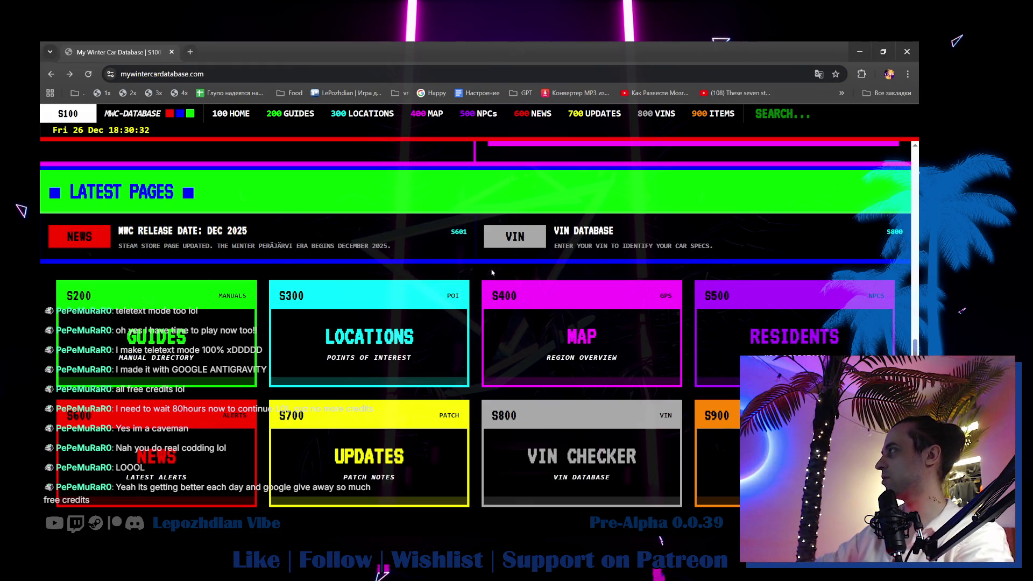
scroll(485, 276, "up", 4)
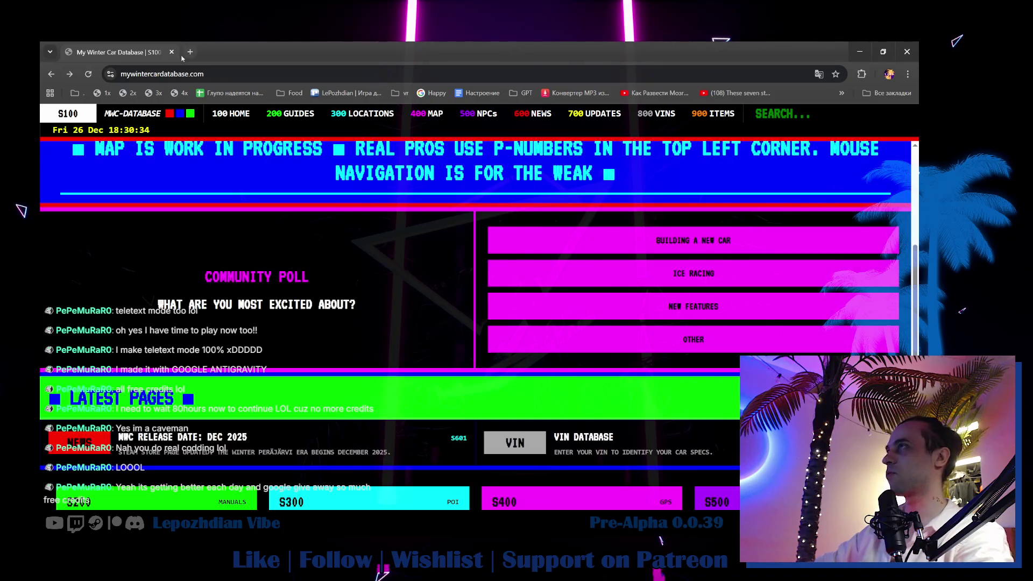
left_click(171, 52)
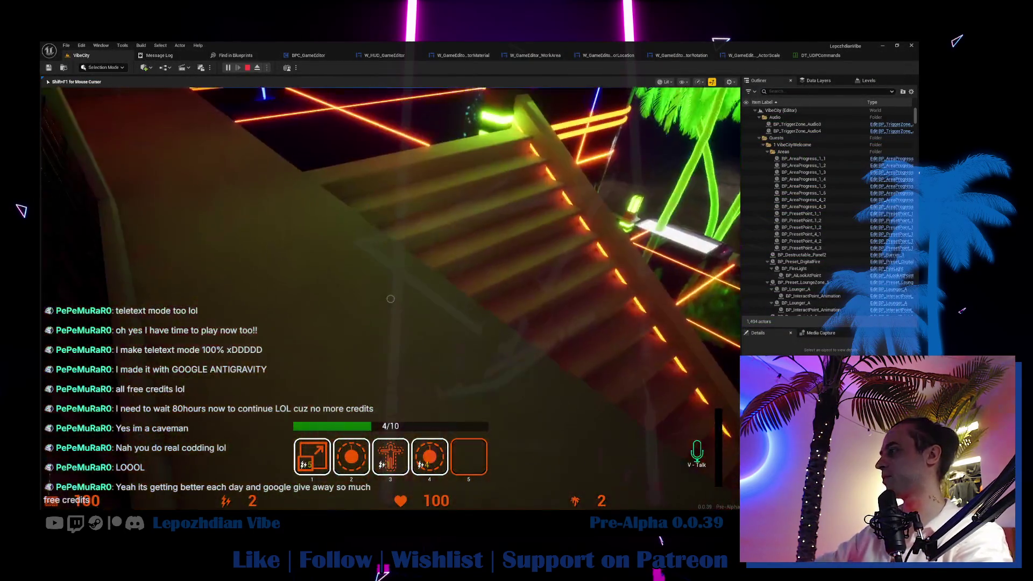
Climb the staircase and jump above the neon grid, then bring up the Obsidian 0.0.38 note.
mouse_move(391, 299)
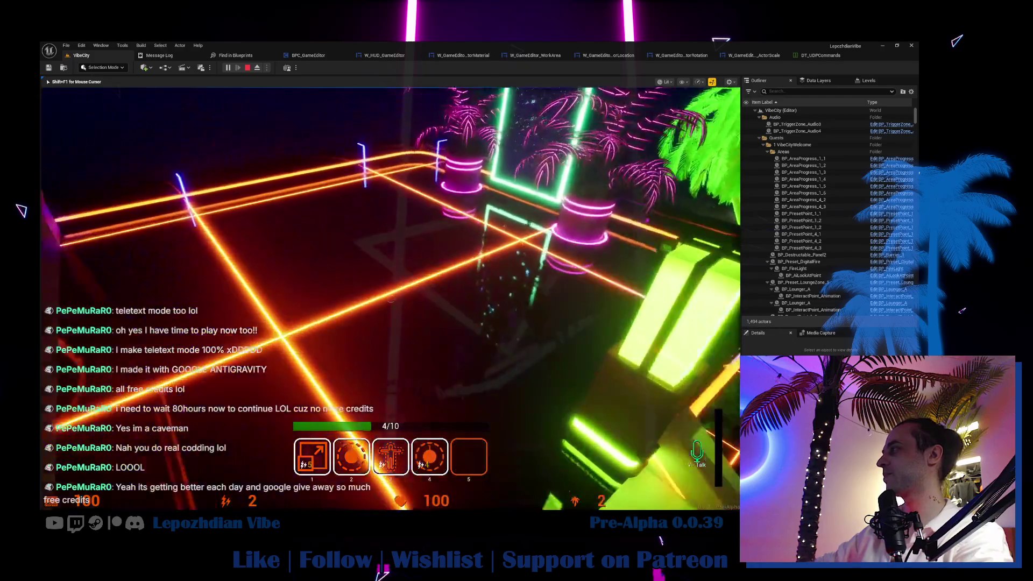
key("w")
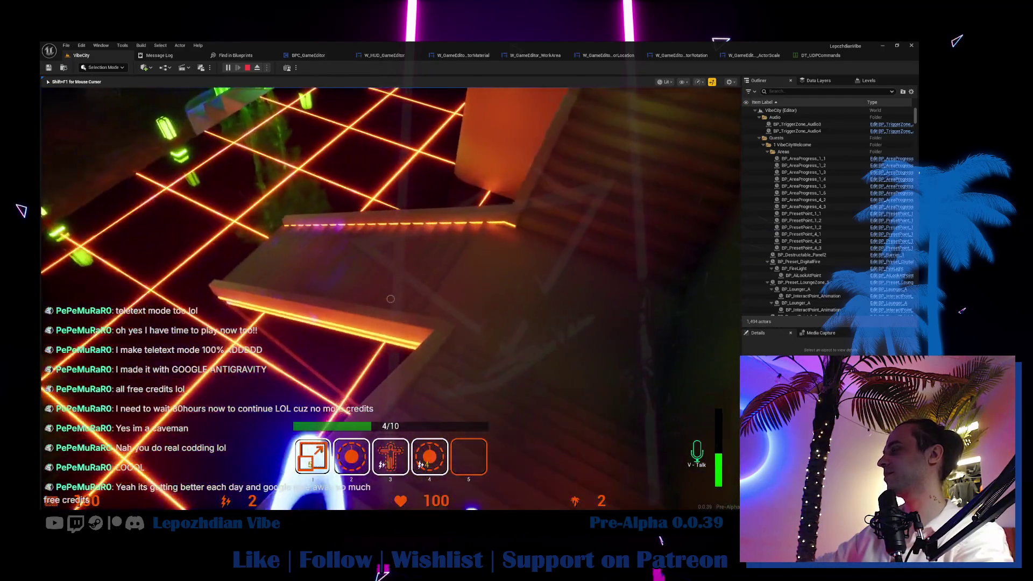
key("space")
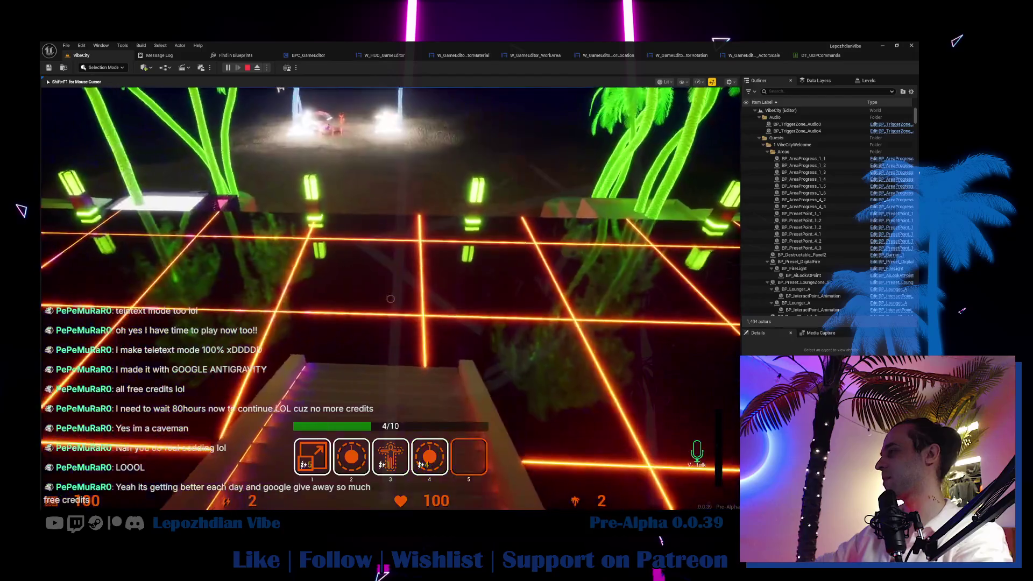
key("alt+Tab")
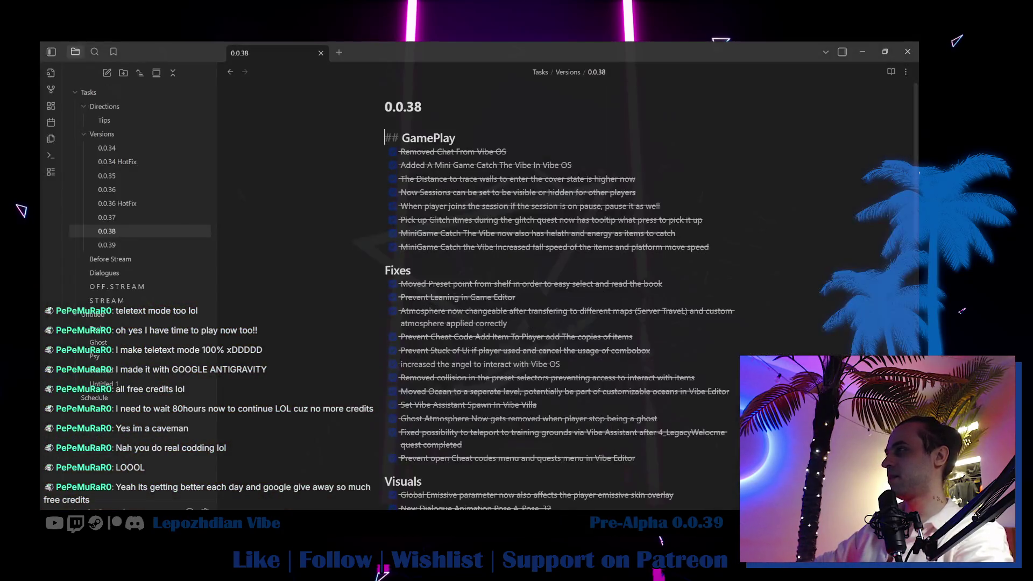
Read to the end of the 0.0.38 note, then search Unreal's Content Drawer for 'server tra'.
scroll(500, 312, "down", 15)
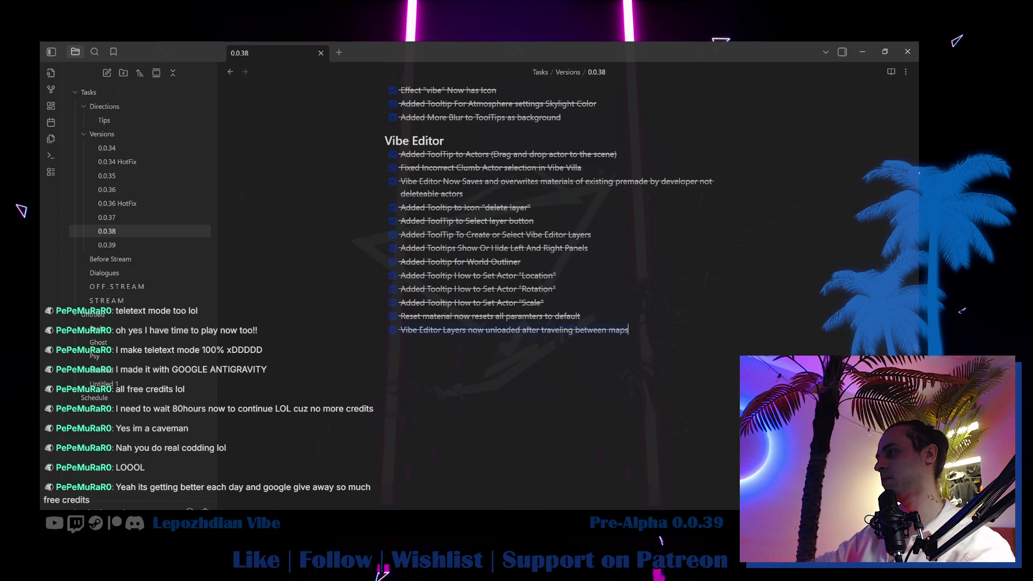
key("alt+Tab")
key("alt+Tab")
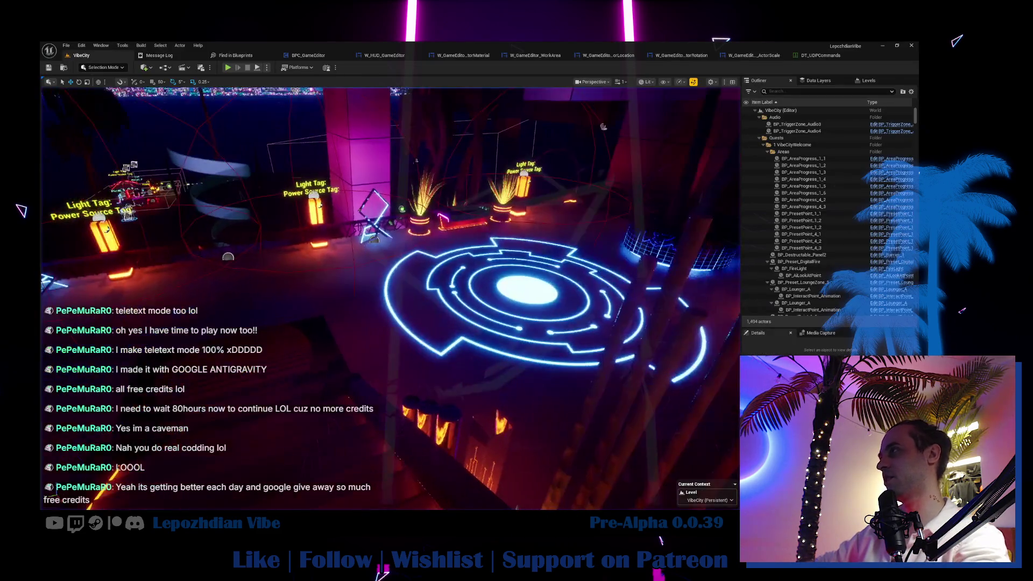
key("ctrl+space")
type("server")
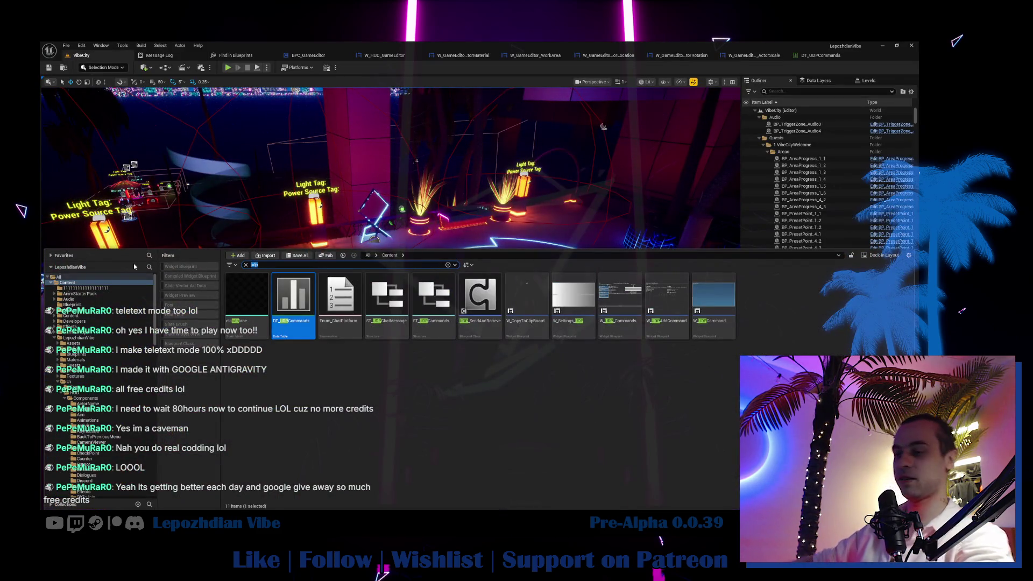
type(" tra")
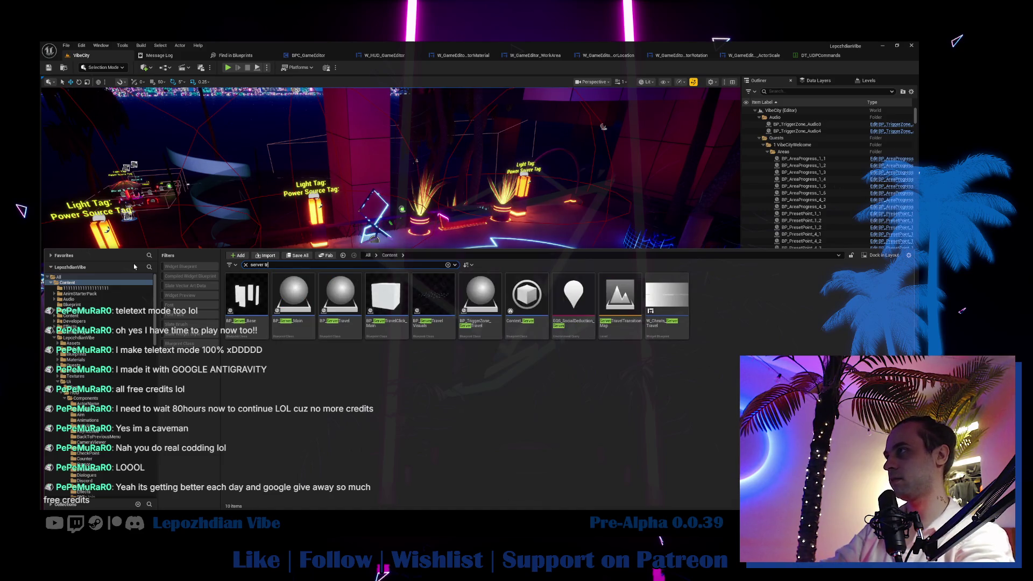
Open BP_ServerTravel, zoom and pan around its EventGraph, then go back to the Obsidian notes.
left_click(245, 294)
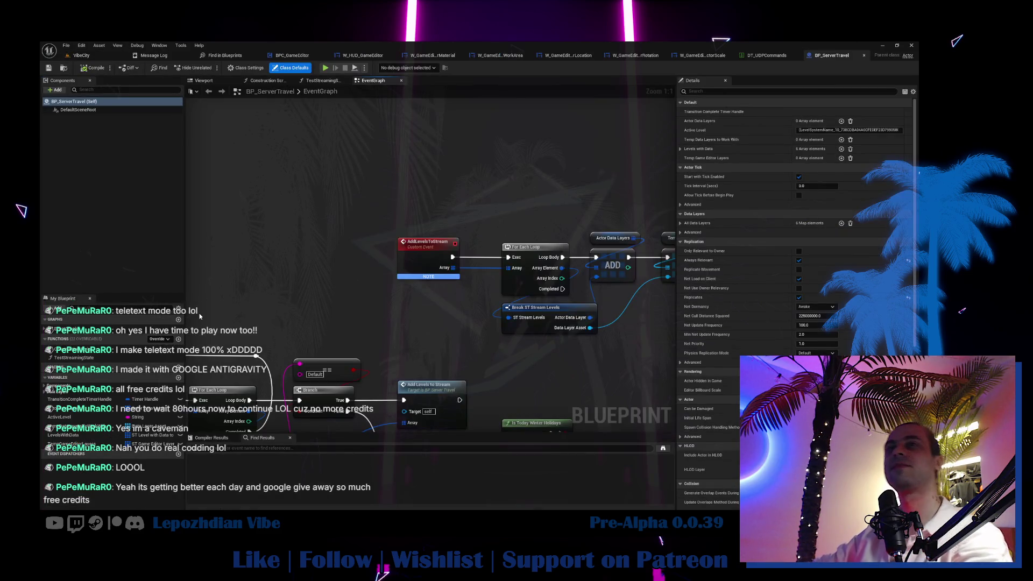
scroll(461, 344, "down", 3)
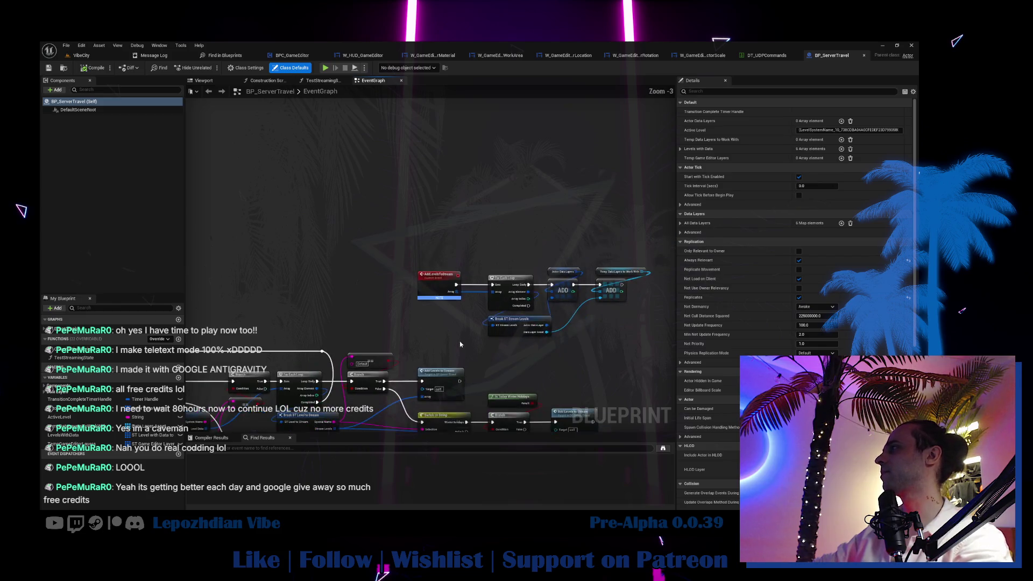
scroll(531, 300, "down", 3)
mouse_move(380, 347)
left_mouse_down()
mouse_move(480, 224)
mouse_move(574, 265)
mouse_move(683, 288)
left_mouse_up()
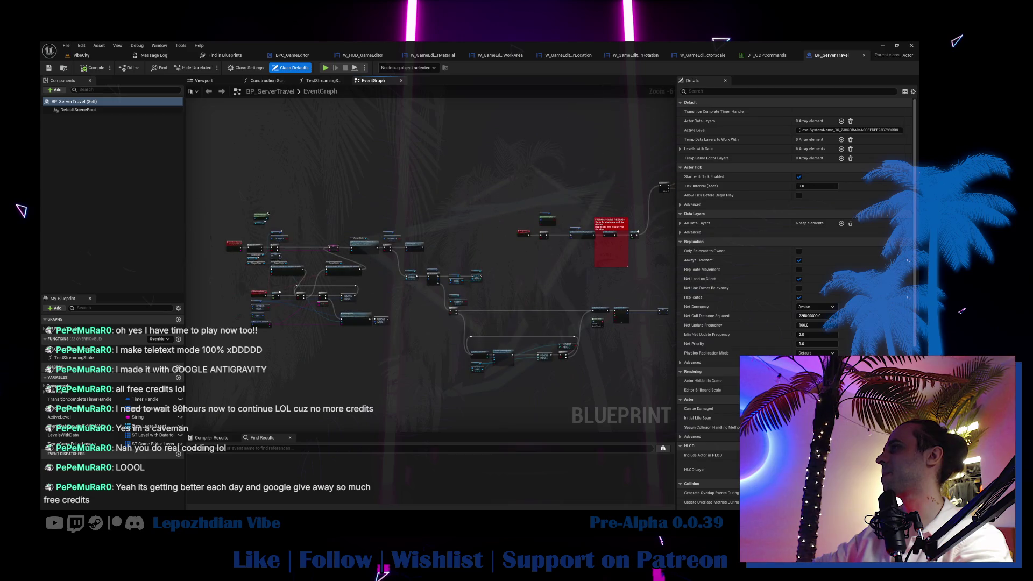
scroll(338, 270, "up", 2)
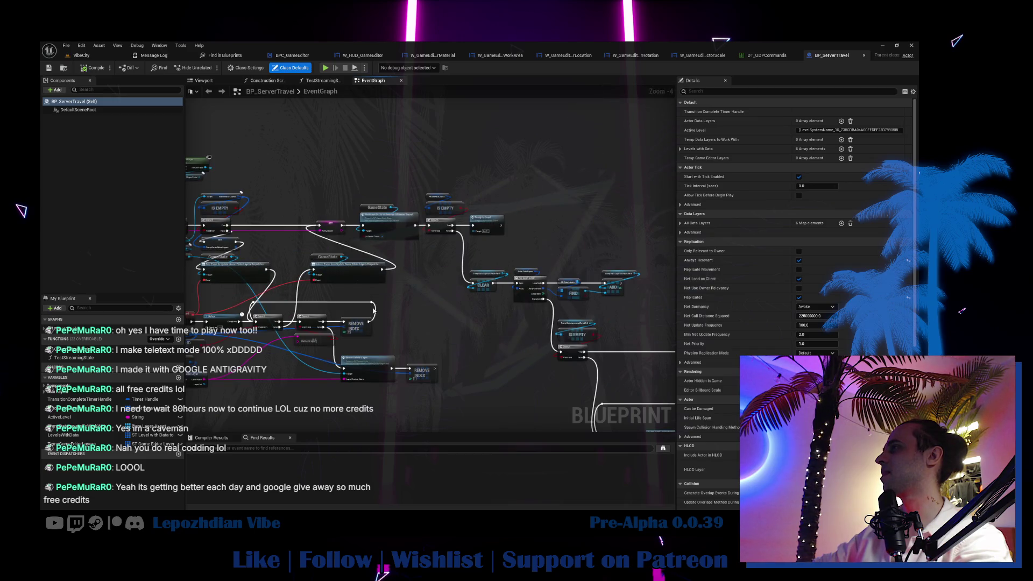
left_click_drag(379, 310, 459, 286)
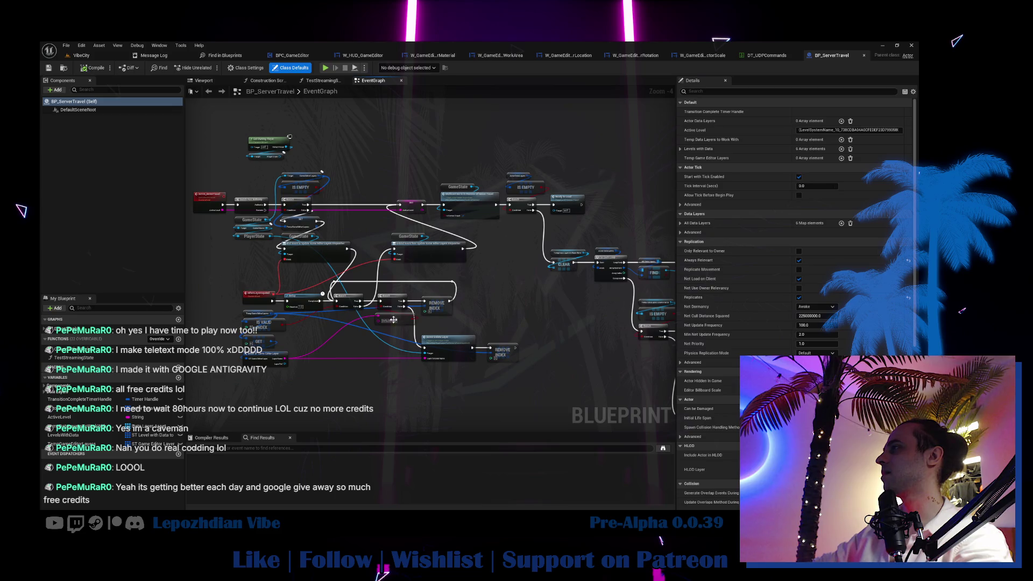
scroll(397, 319, "up", 3)
scroll(397, 321, "down", 2)
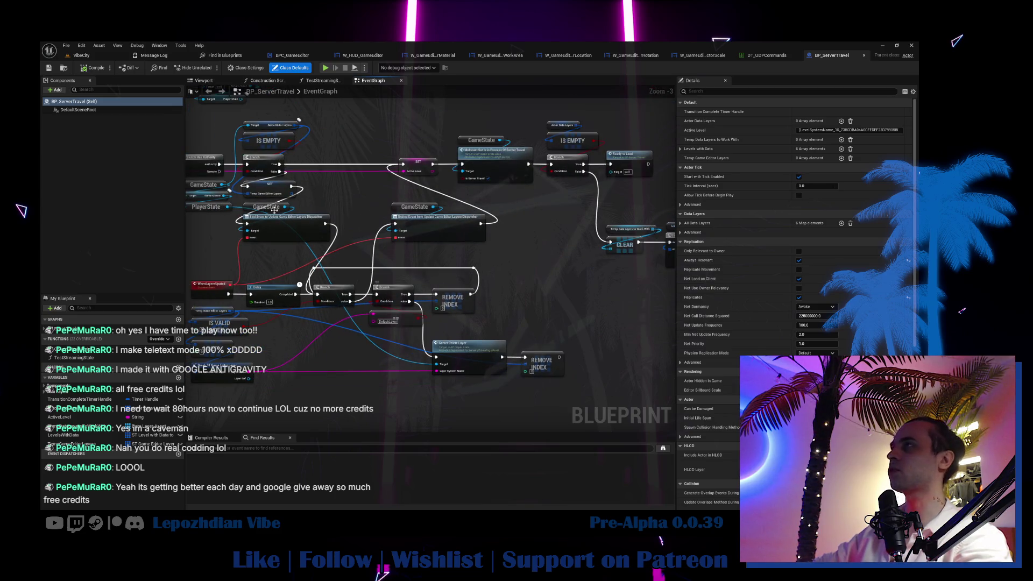
key("alt+Tab")
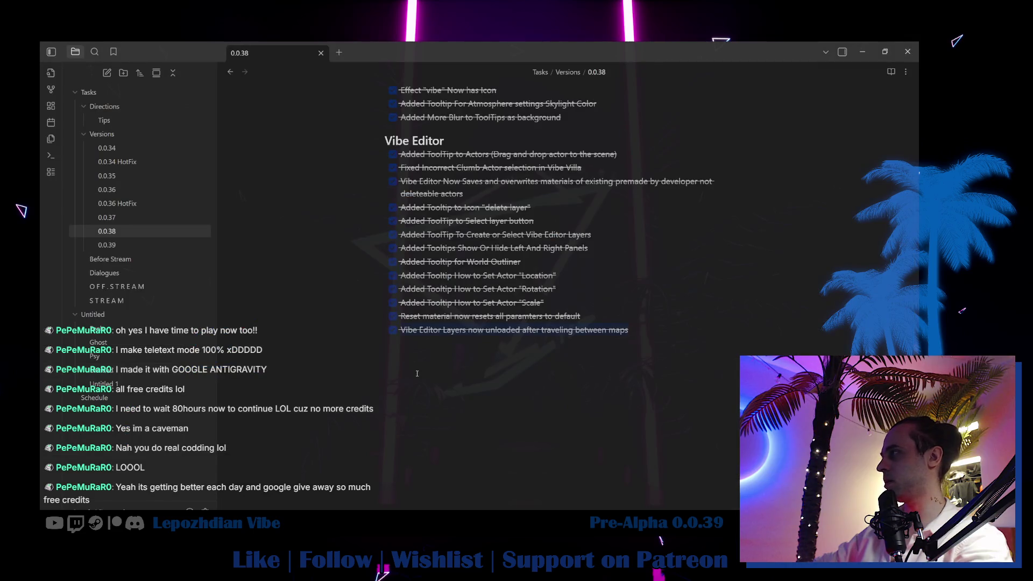
Review the Reset material, Rotation tooltip and World Outliner lines, then return to Unreal's VibeCity level.
left_click_drag(588, 316, 362, 314)
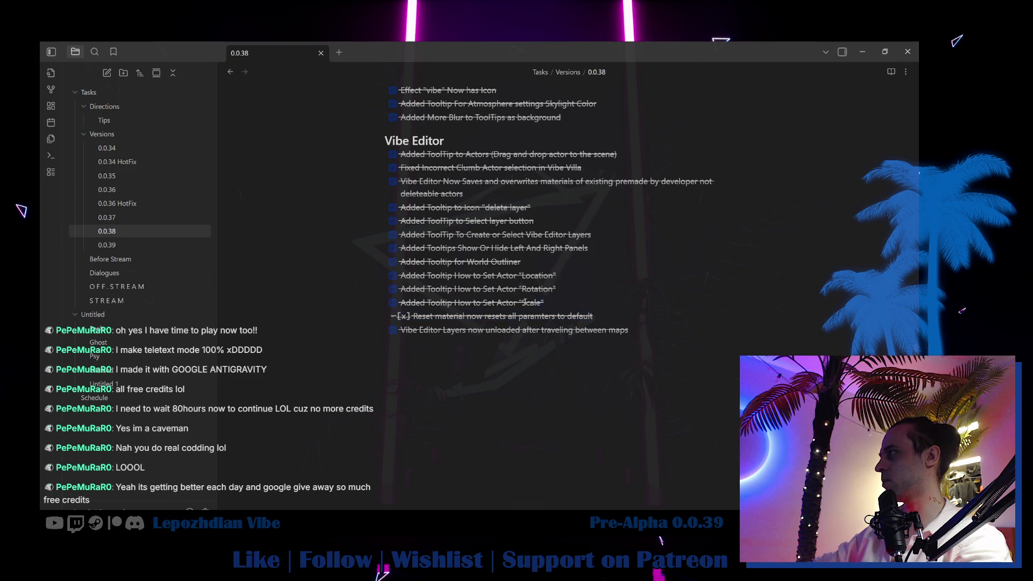
left_click(455, 289)
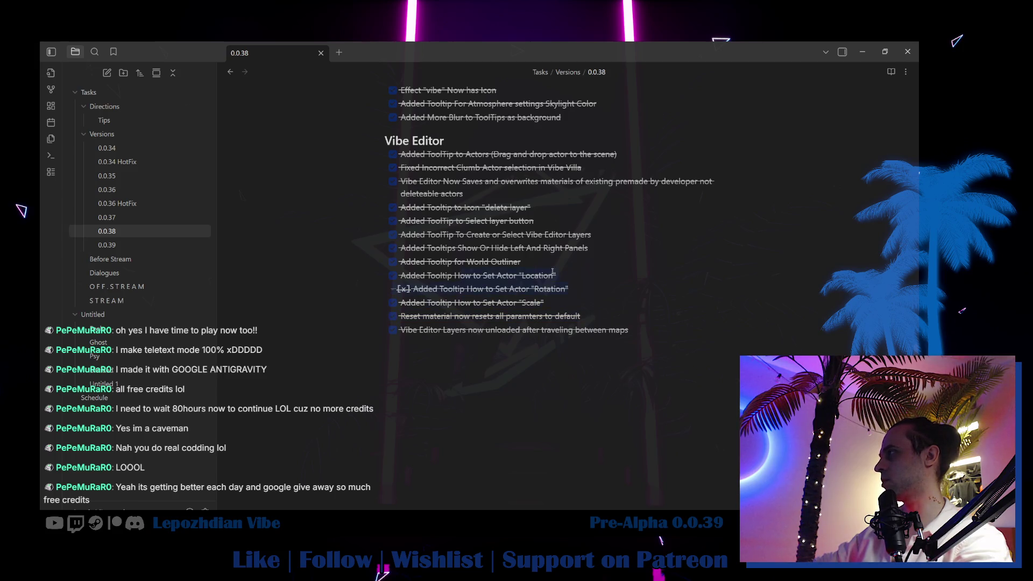
left_click(532, 261)
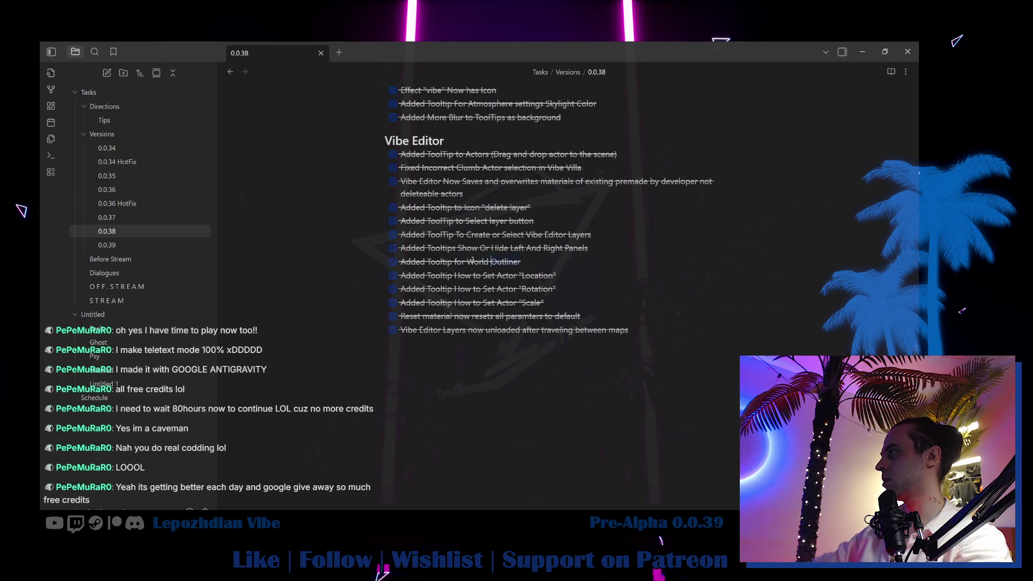
key("alt+Tab")
left_click(65, 53)
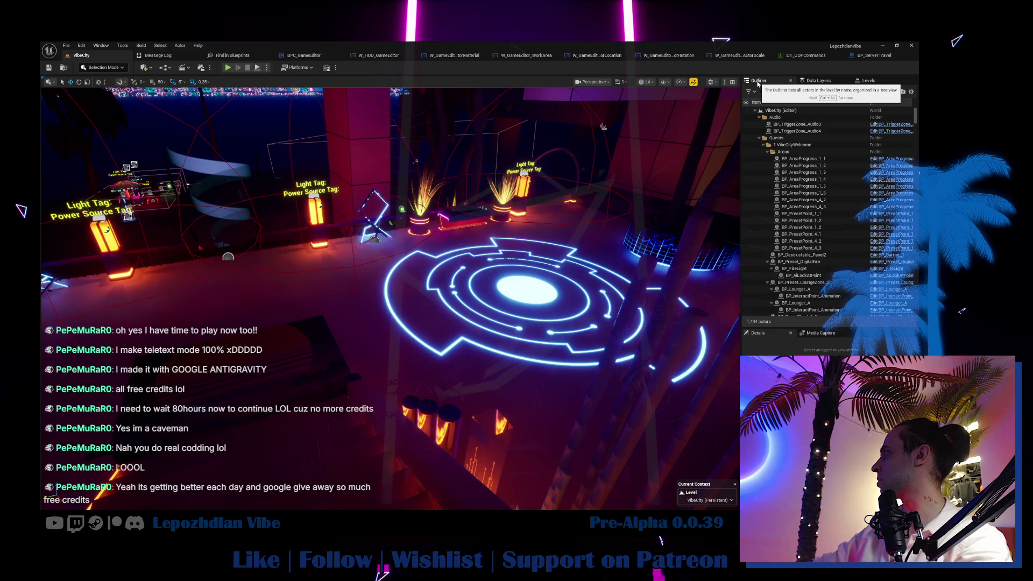
Open the World Outliner widget from W_HUD_GameEditor in its own editor, then start Play.
left_click_drag(458, 240, 534, 237)
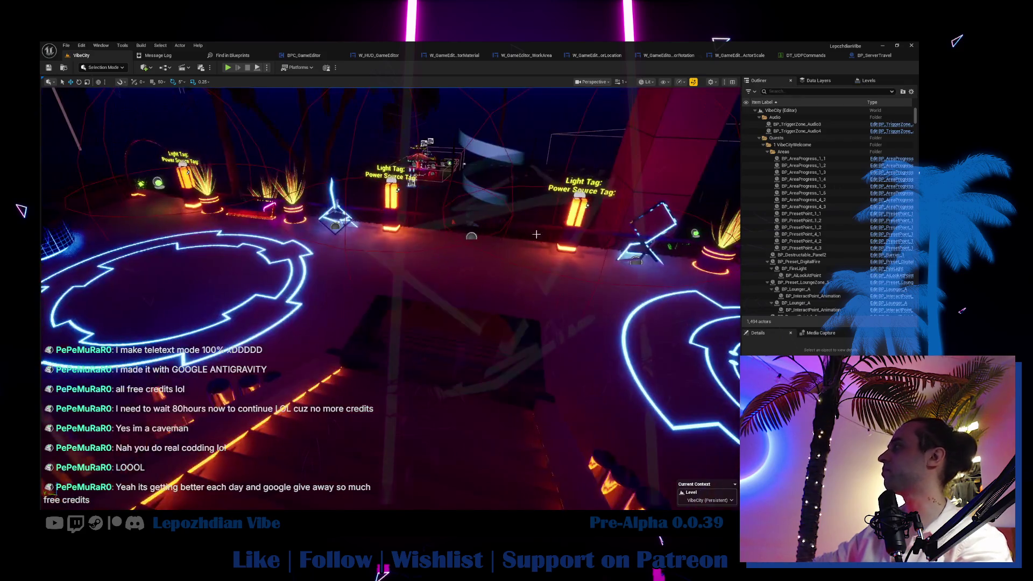
left_click(376, 55)
left_click(623, 216)
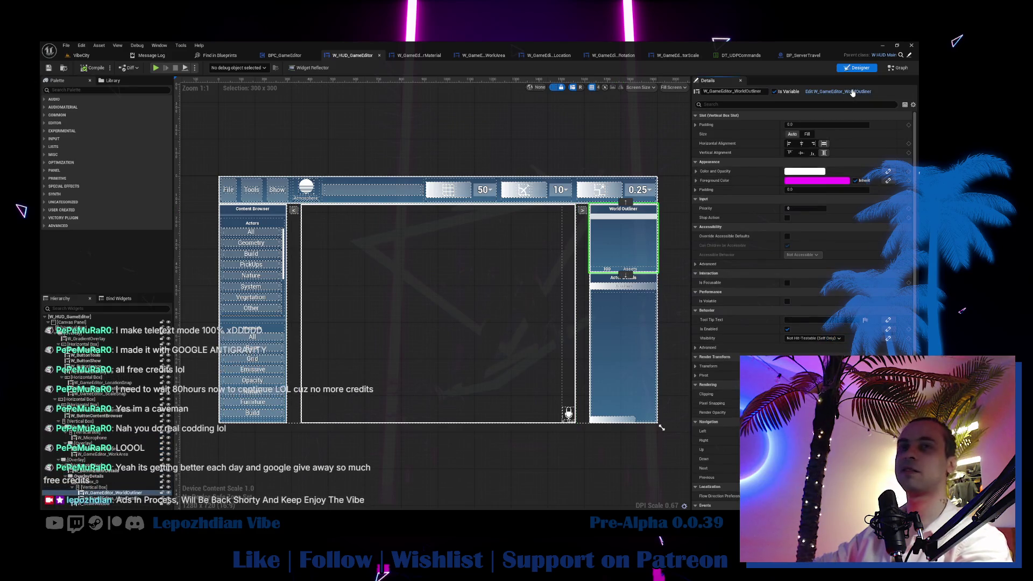
left_click(837, 92)
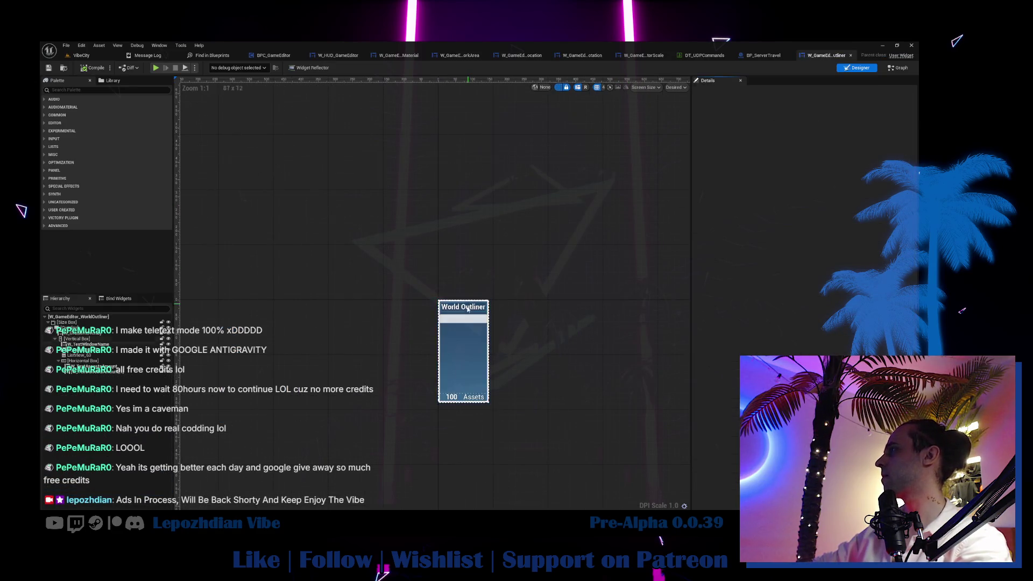
scroll(840, 285, "down", 3)
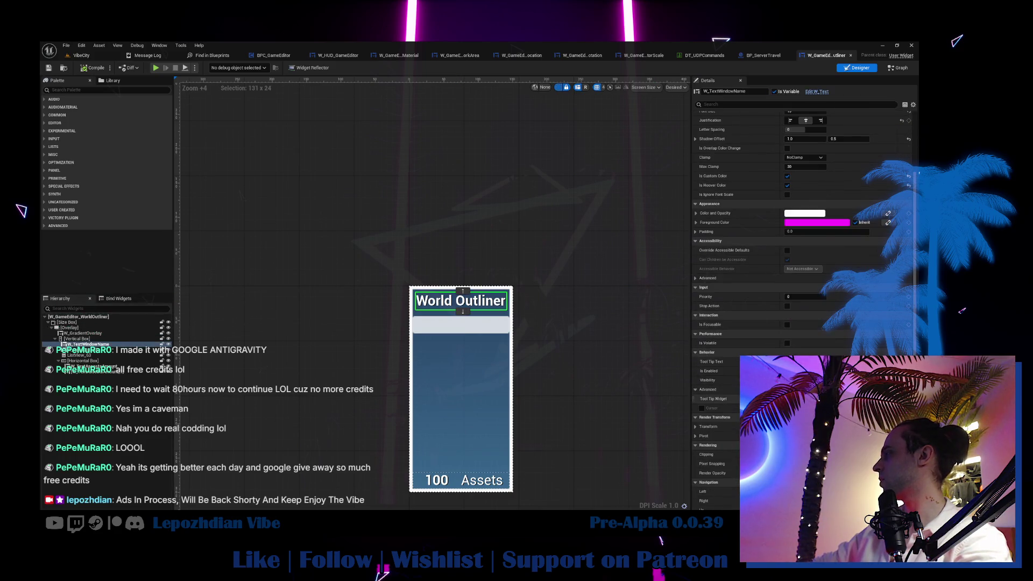
key("alt+p")
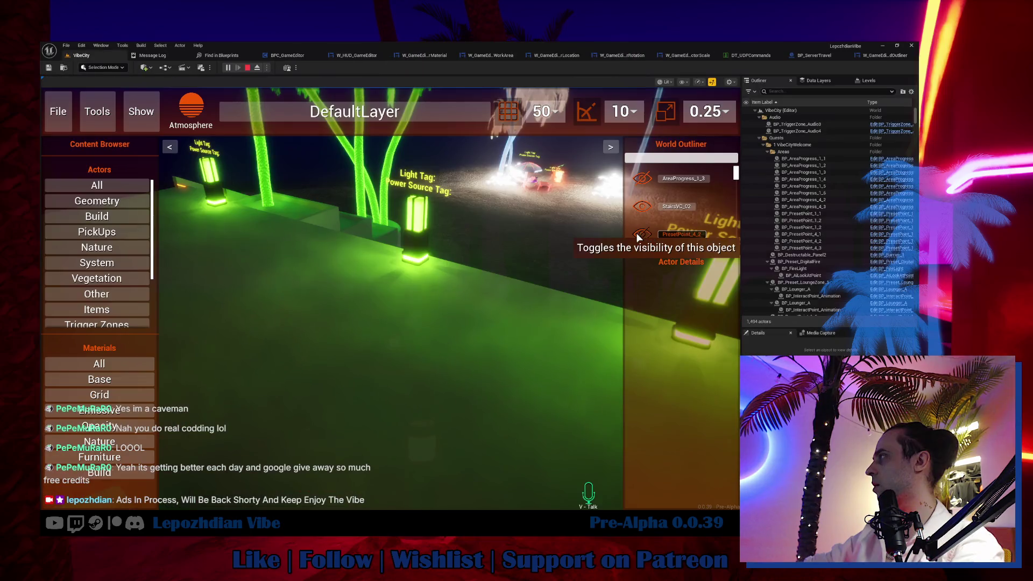
In the running game, inspect PresetPoint_4_2 and StairsVC_02 through the in-game World Outliner.
left_click(668, 237)
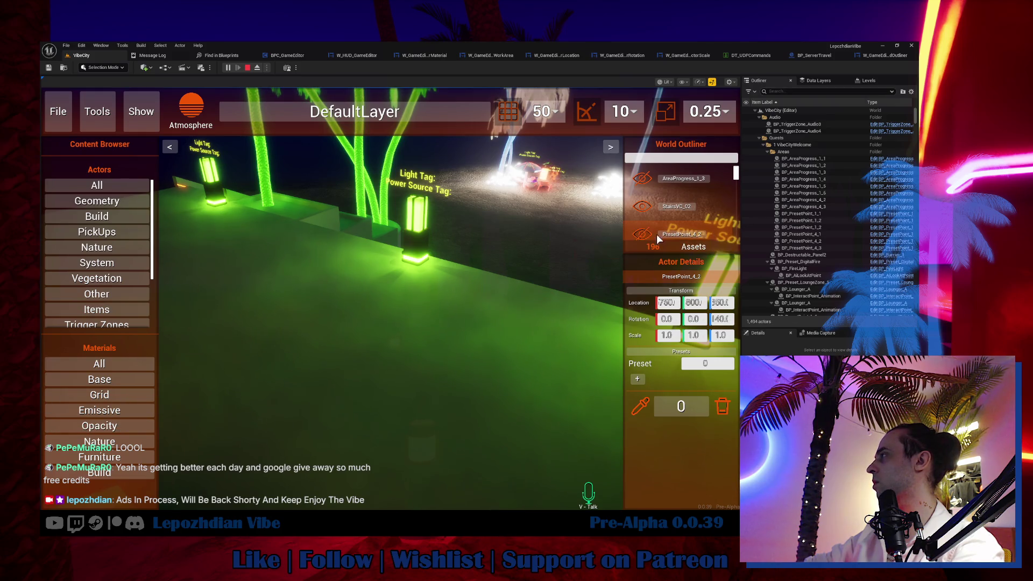
left_click_drag(480, 270, 389, 203)
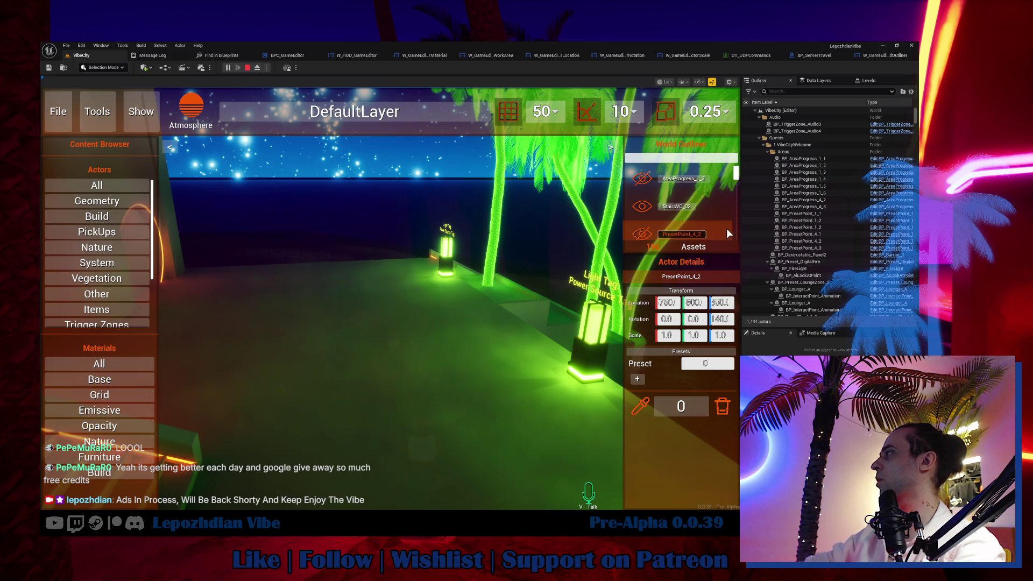
left_click(642, 186)
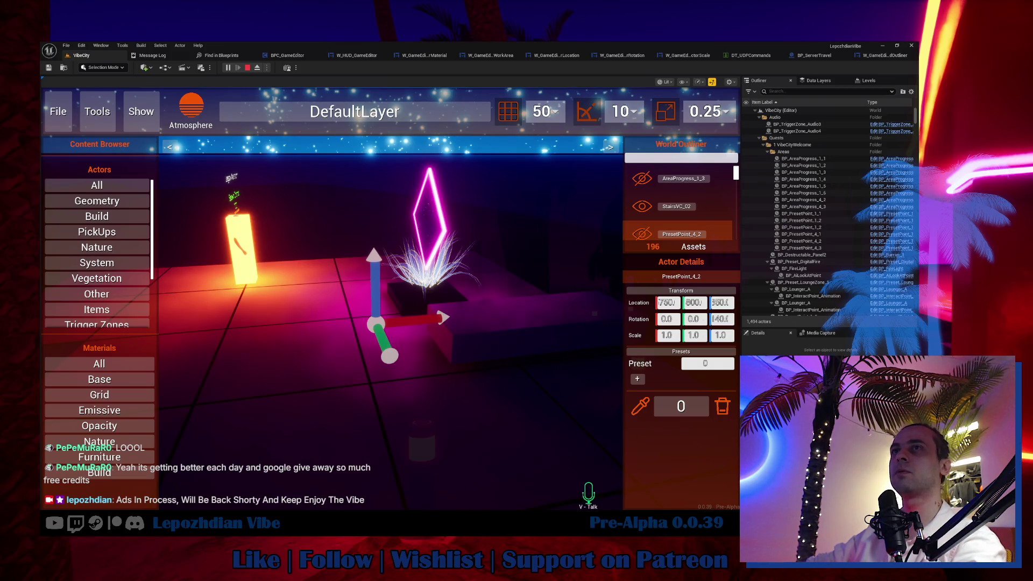
mouse_move(328, 310)
left_mouse_down()
mouse_move(434, 312)
mouse_move(271, 253)
mouse_move(461, 189)
left_mouse_up()
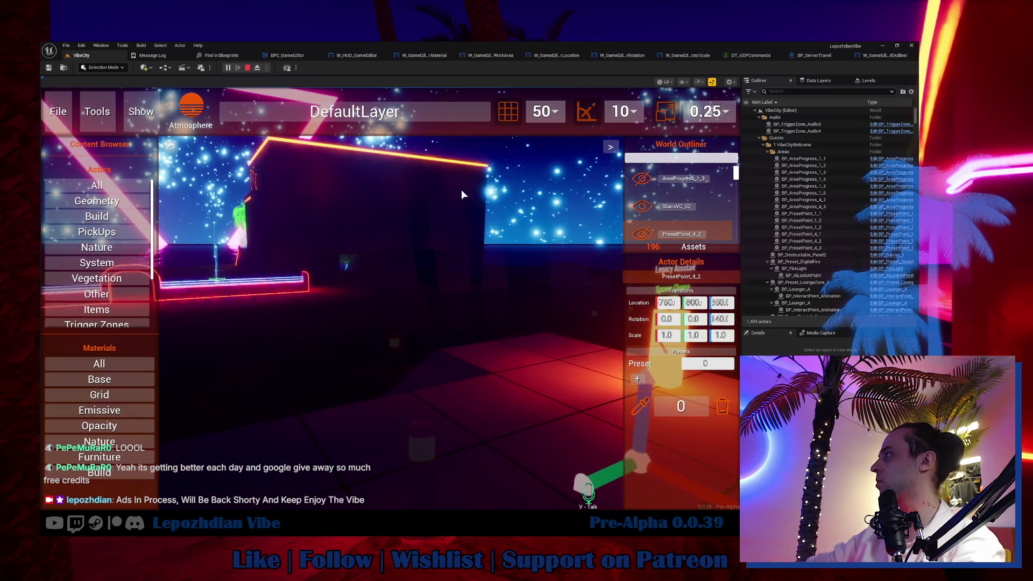
left_click(712, 210)
left_click_drag(421, 265, 329, 247)
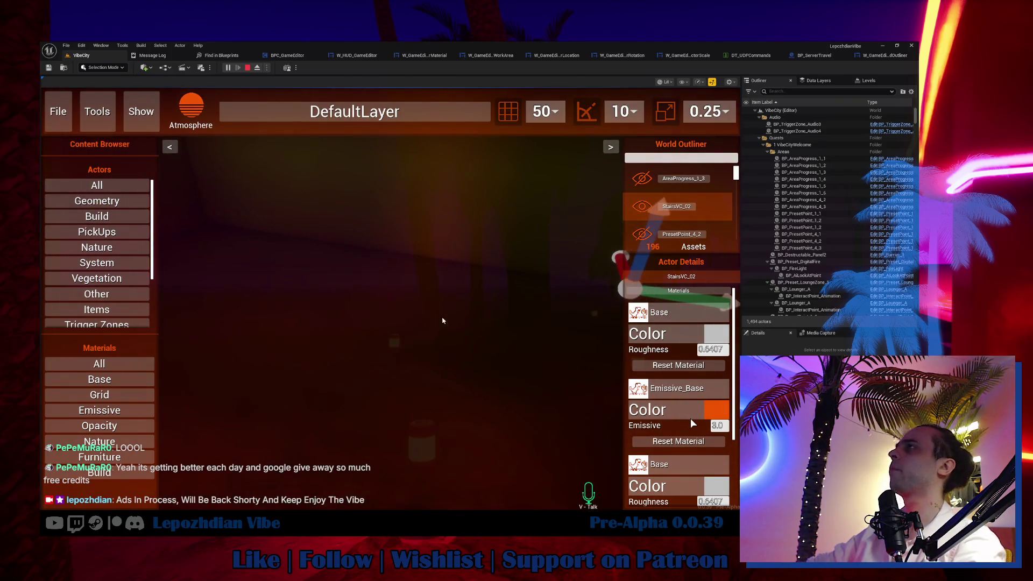
Stop the play session and bring up the Content Drawer.
key("Escape")
left_click(83, 58)
key("ctrl+space")
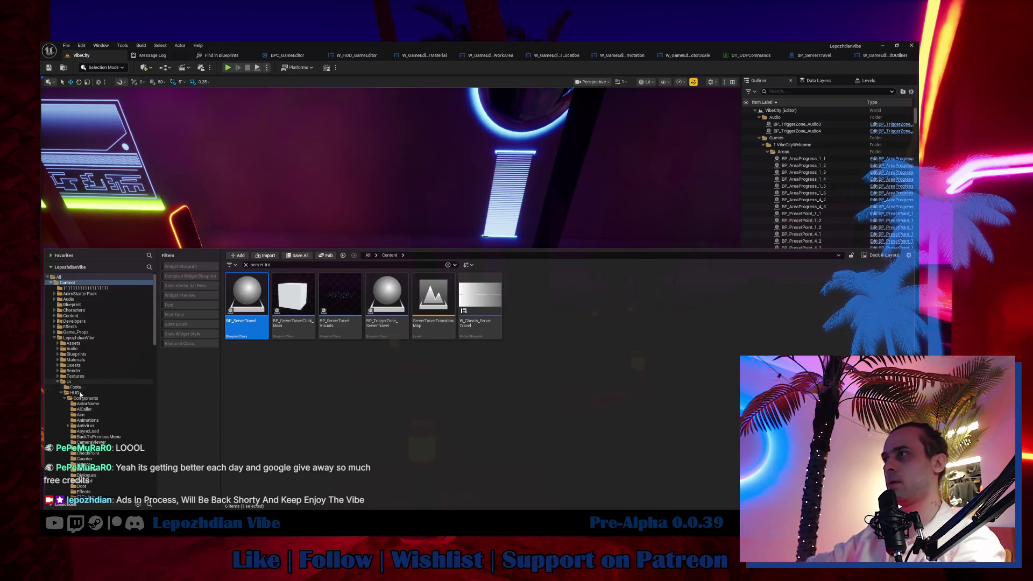
Search the Ui > HUD folder for 'content' to show its four matching assets.
left_click(80, 394)
left_click(258, 265)
type("con")
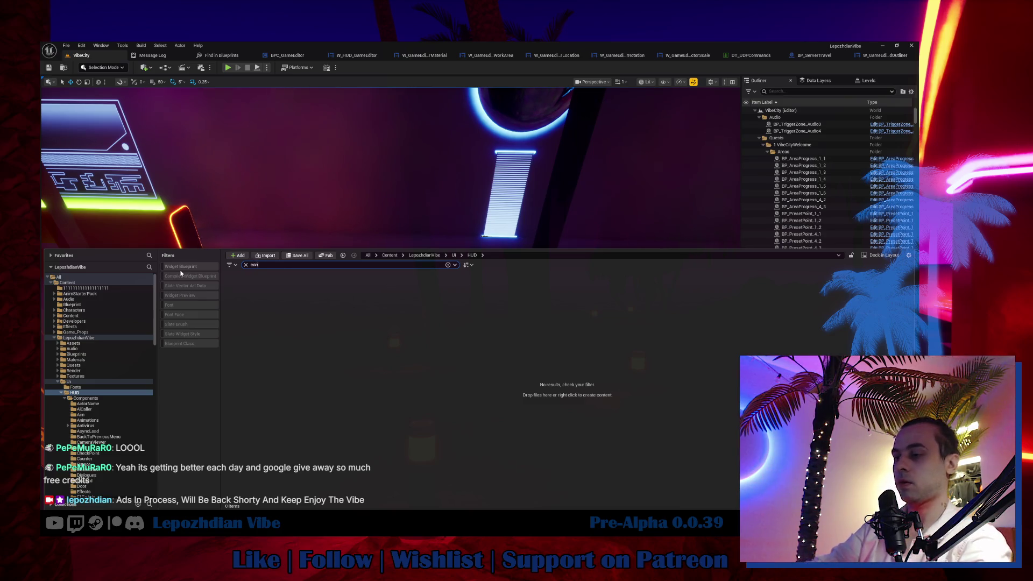
type("ten")
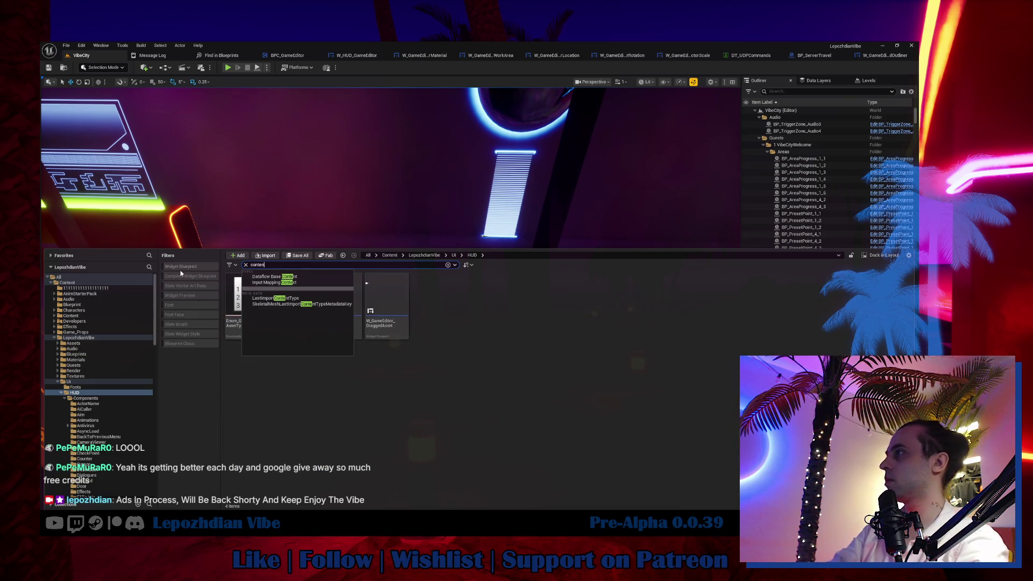
type("t")
left_click(429, 389)
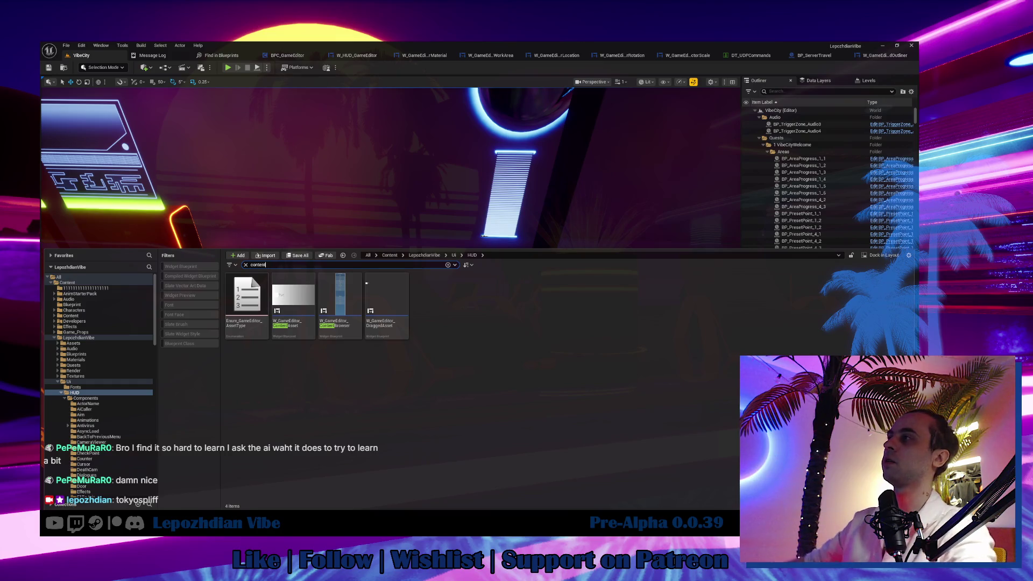
Clear the 'content' search so all seven HUD folder items appear.
left_click(245, 264)
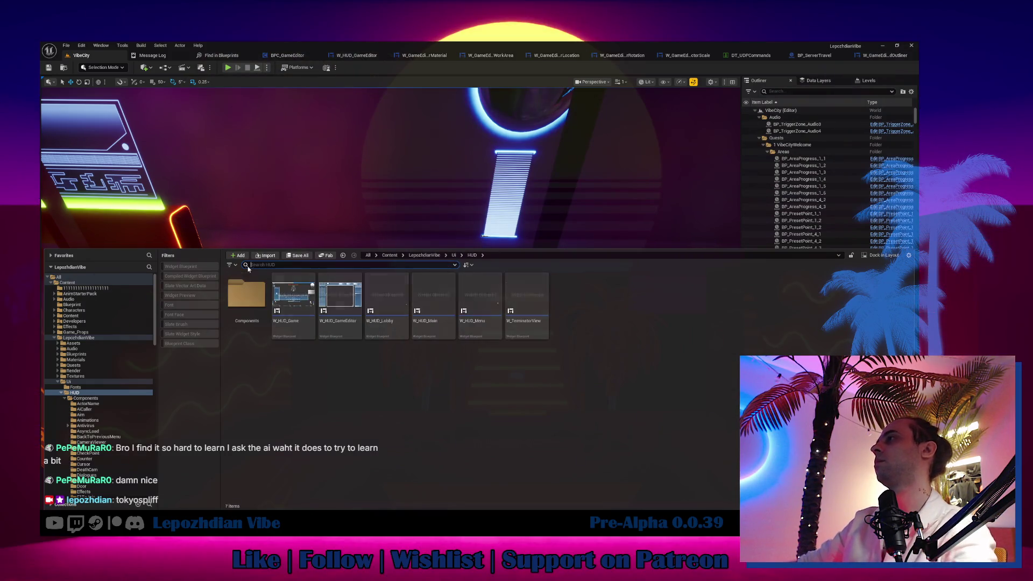
Close the Content Drawer, fly over the staircase and neon floor rings, then start a play test.
key("ctrl+space")
mouse_move(377, 269)
left_mouse_down()
mouse_move(318, 262)
mouse_move(251, 199)
left_mouse_up()
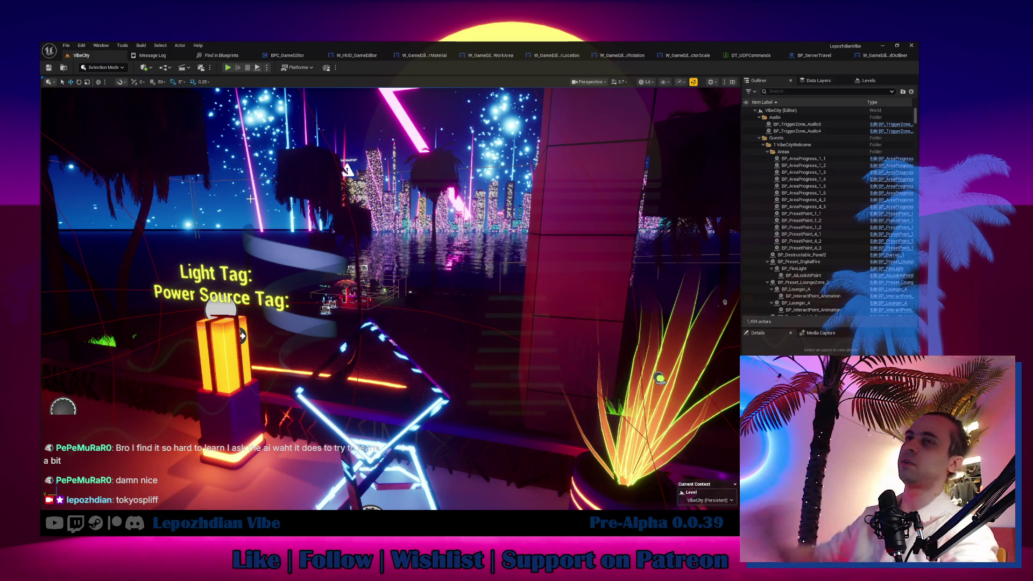
left_click_drag(330, 231, 332, 230)
left_click_drag(427, 308, 427, 307)
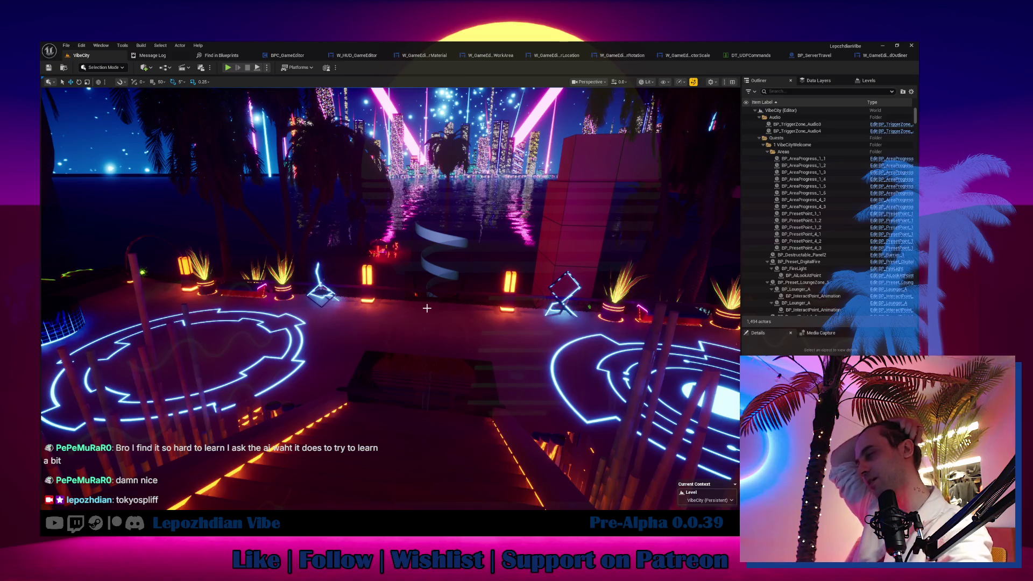
mouse_move(391, 299)
left_mouse_down()
mouse_move(344, 299)
mouse_move(414, 360)
left_mouse_up()
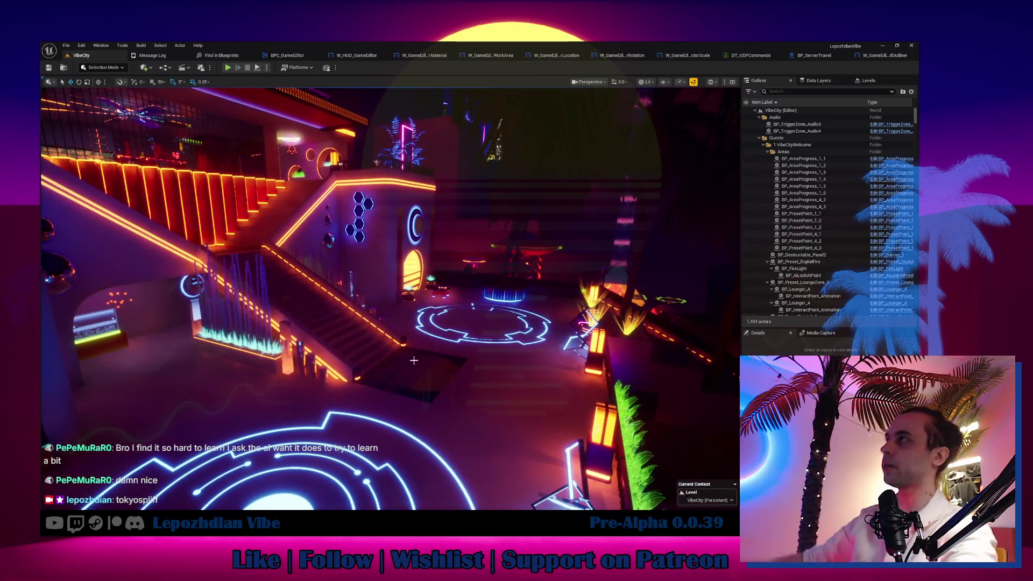
left_click(226, 68)
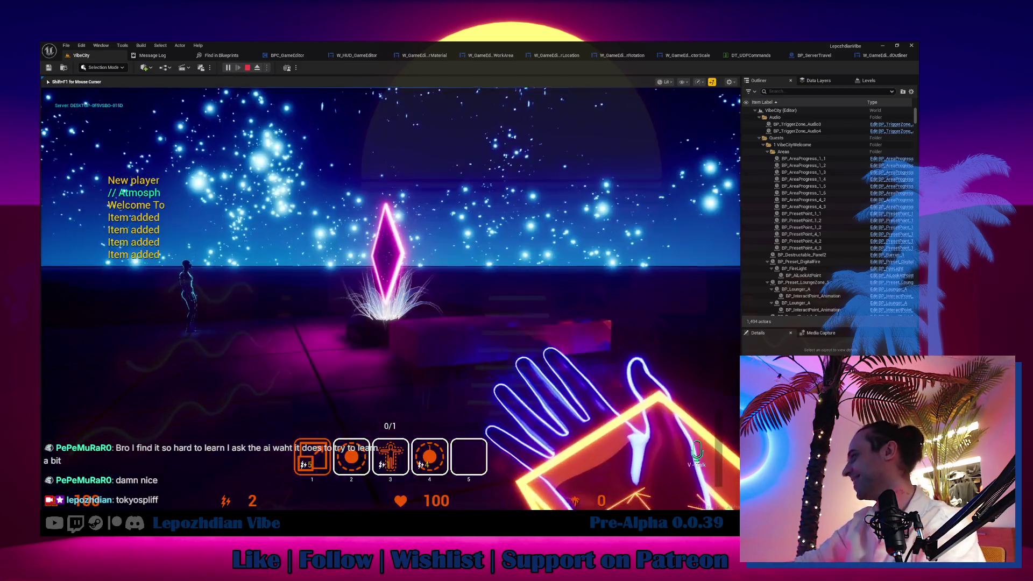
Open the in-game level editor, expand the Emissive and Grid materials, and place Grid Fade.
key("Tab")
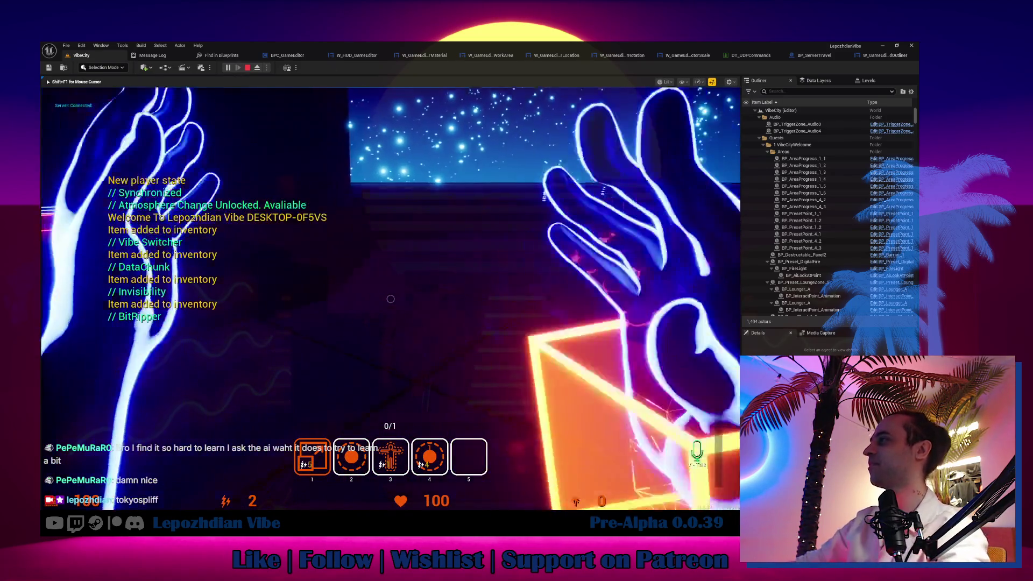
left_click(302, 432)
left_click(285, 354)
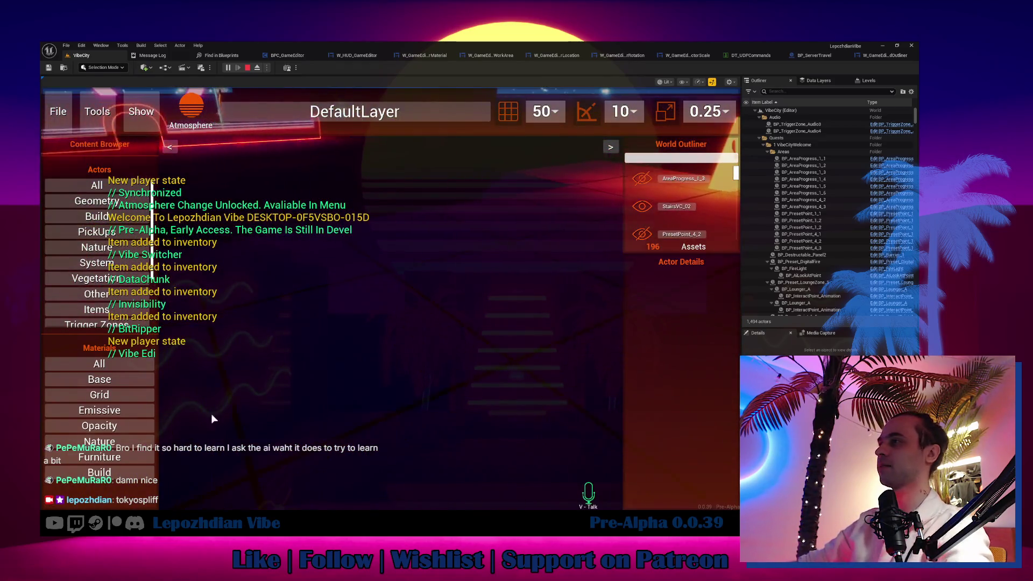
left_click(102, 410)
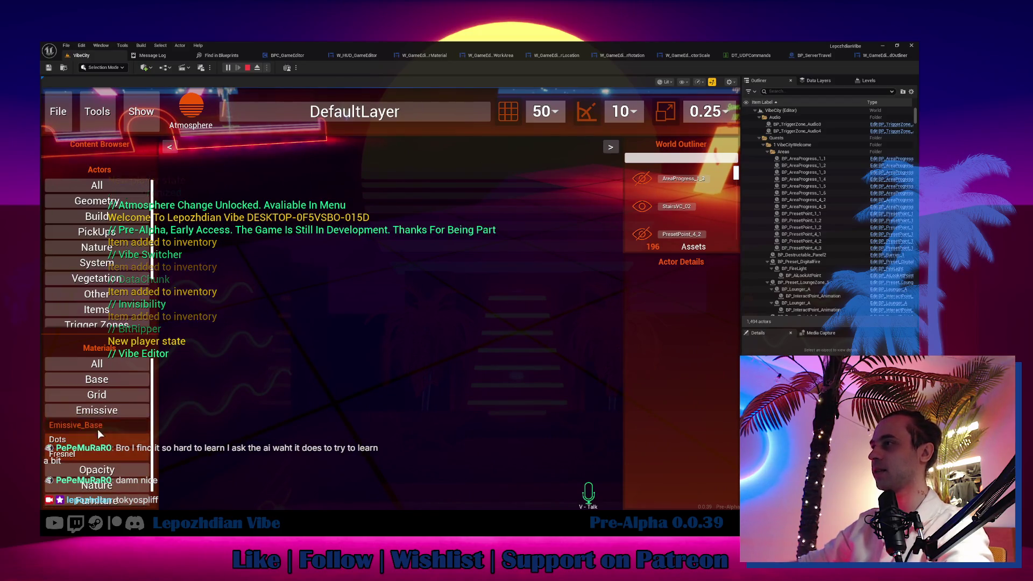
left_click(97, 394)
left_click_drag(83, 452, 386, 344)
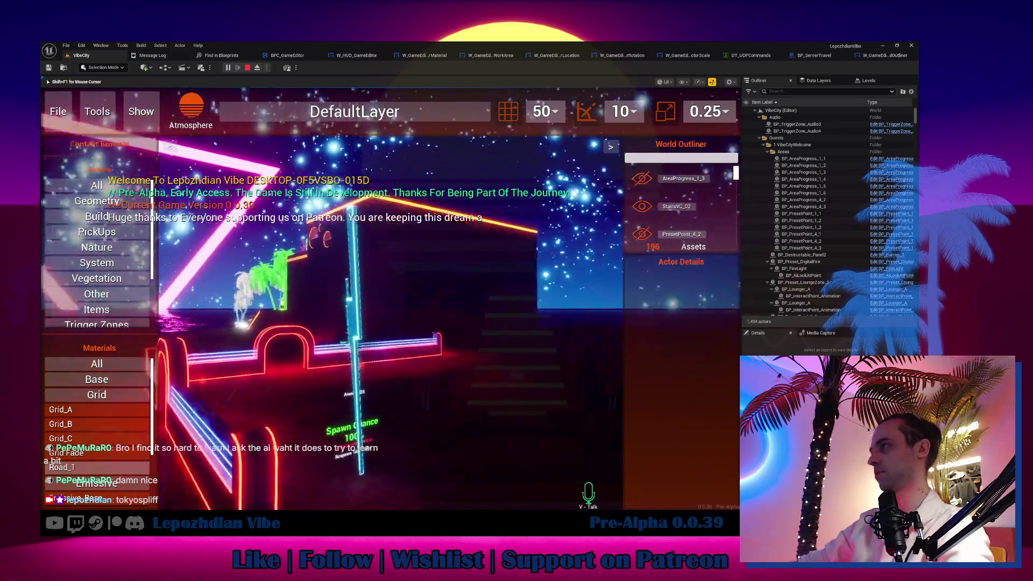
Expand the Emissive category again and drag the Dots material into the level.
key("shift+F1")
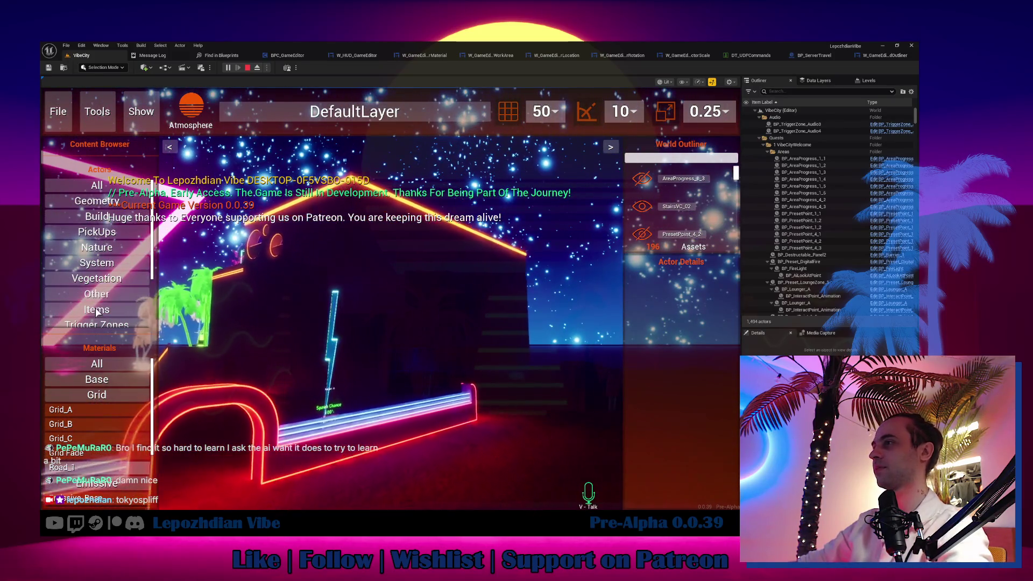
scroll(107, 481, "down", 2)
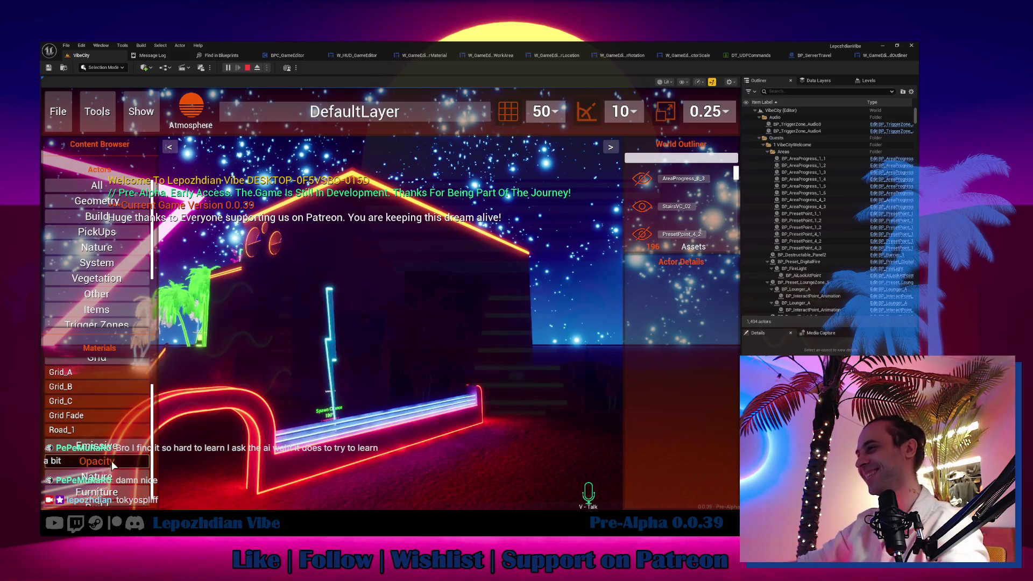
left_click(108, 447)
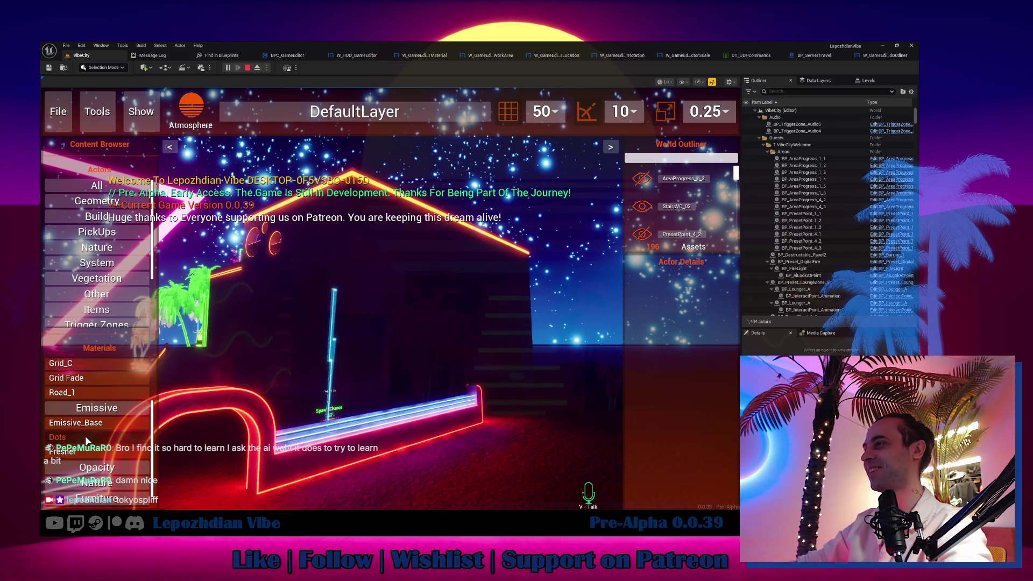
left_click_drag(72, 442, 399, 239)
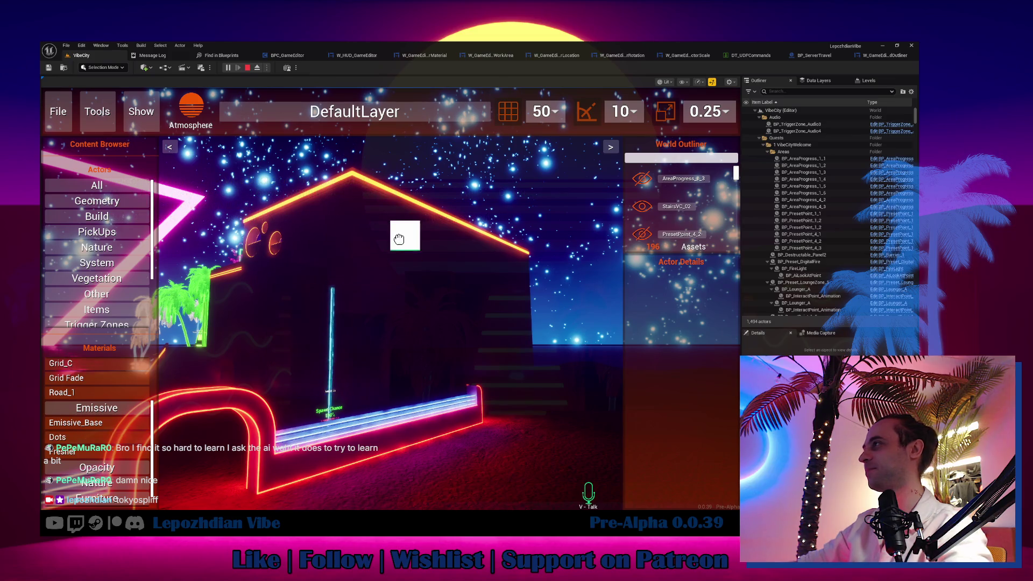
mouse_move(98, 431)
left_mouse_down()
mouse_move(370, 341)
mouse_move(423, 352)
left_mouse_up()
Place the Dots material and turn the view toward the glowing white blocks.
left_click(423, 352)
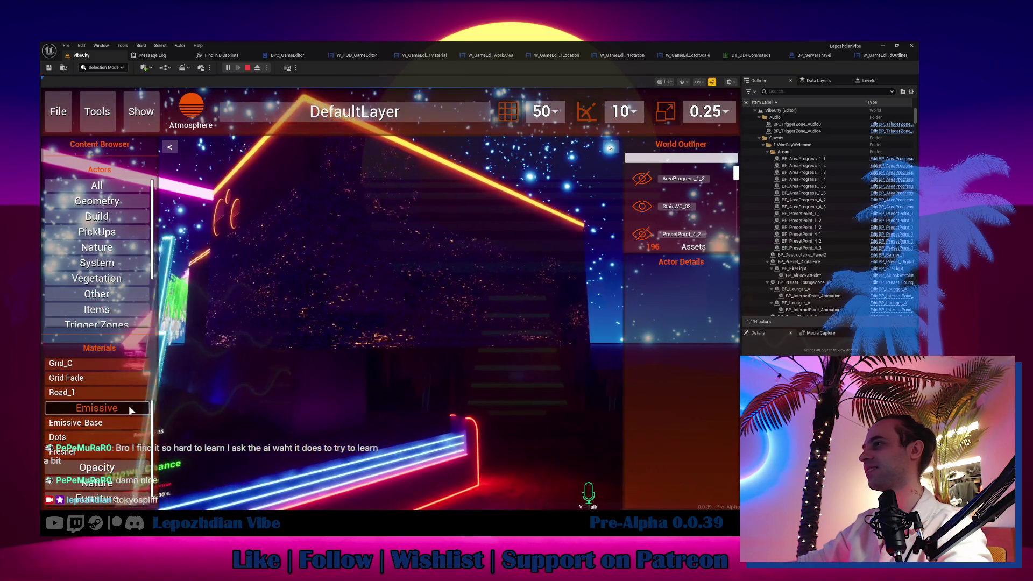
mouse_move(95, 424)
left_mouse_down()
mouse_move(316, 385)
mouse_move(290, 387)
left_mouse_up()
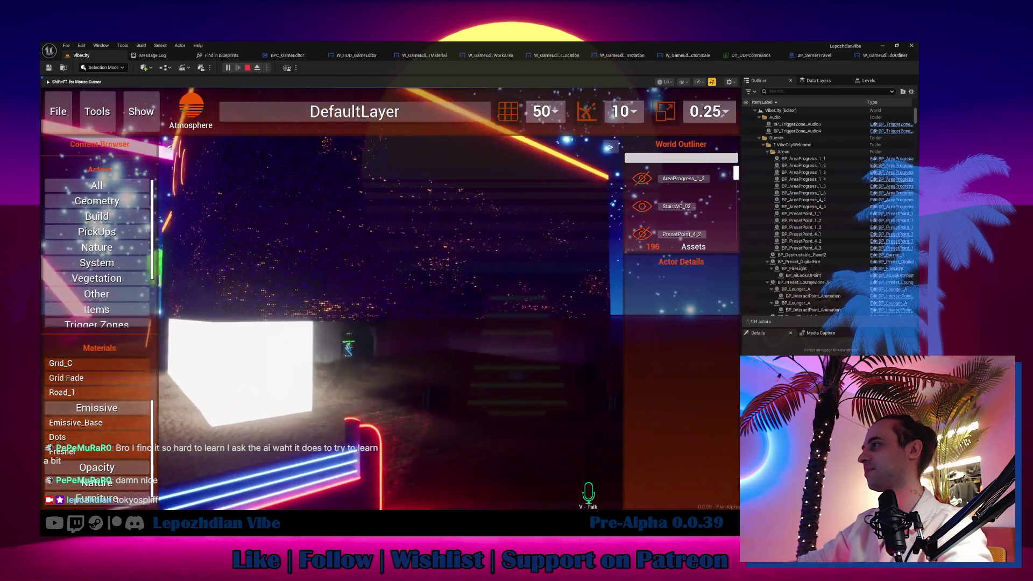
left_click_drag(134, 423, 517, 346)
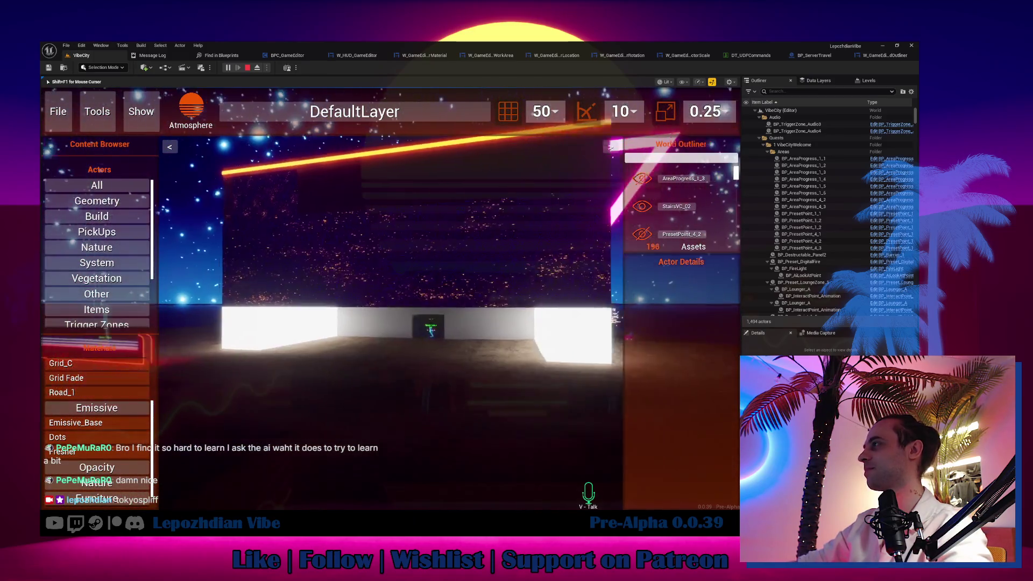
Reposition the camera near the white cube, then exit the in-game editor through File.
key("shift+F1")
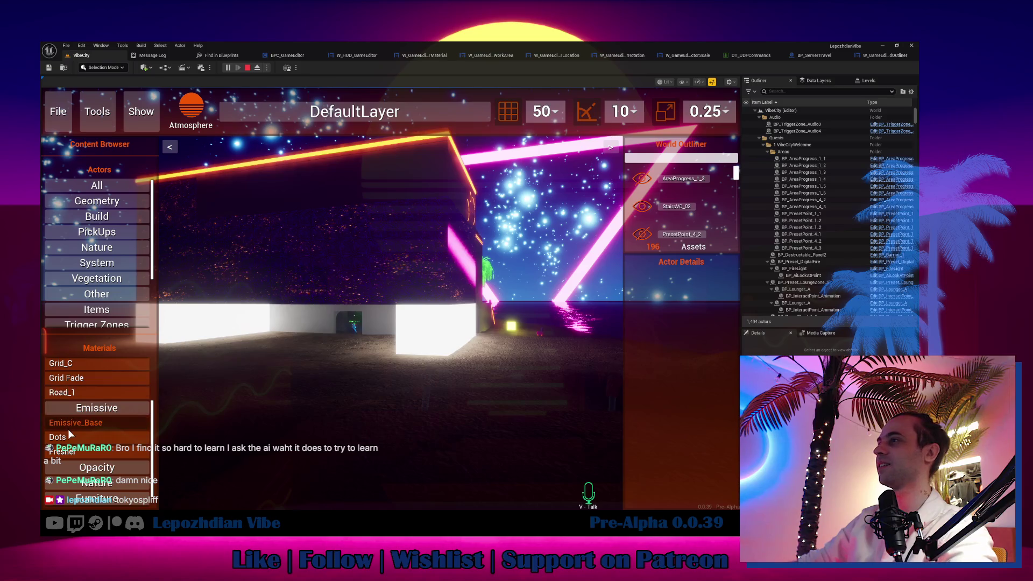
left_click(257, 240)
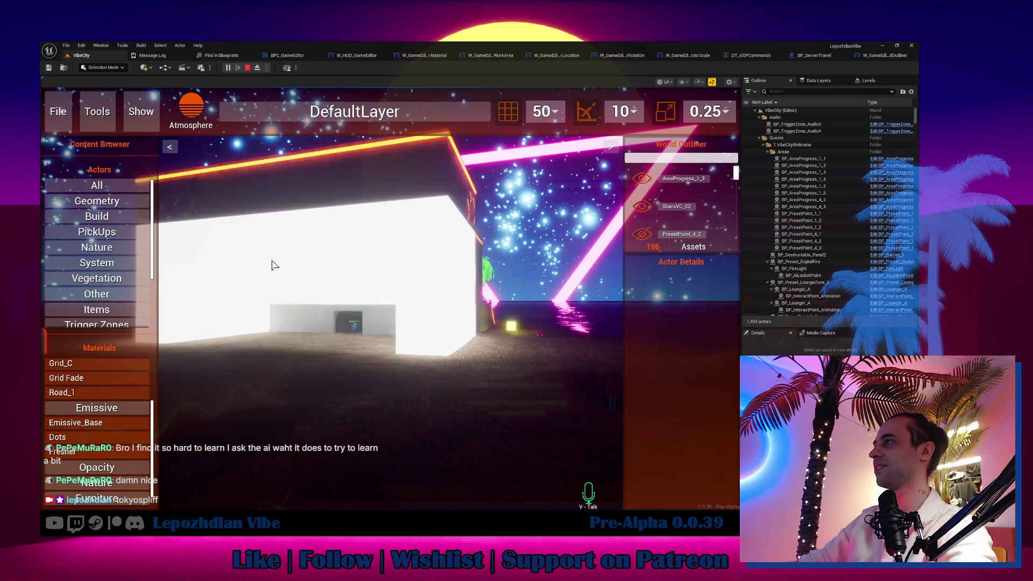
key("s")
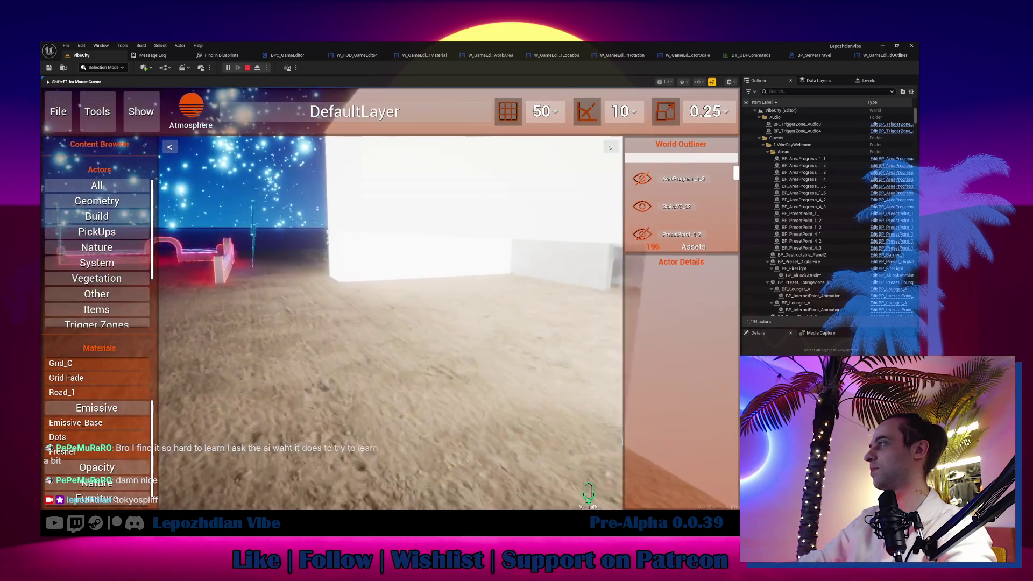
key("shift+F1")
key("a")
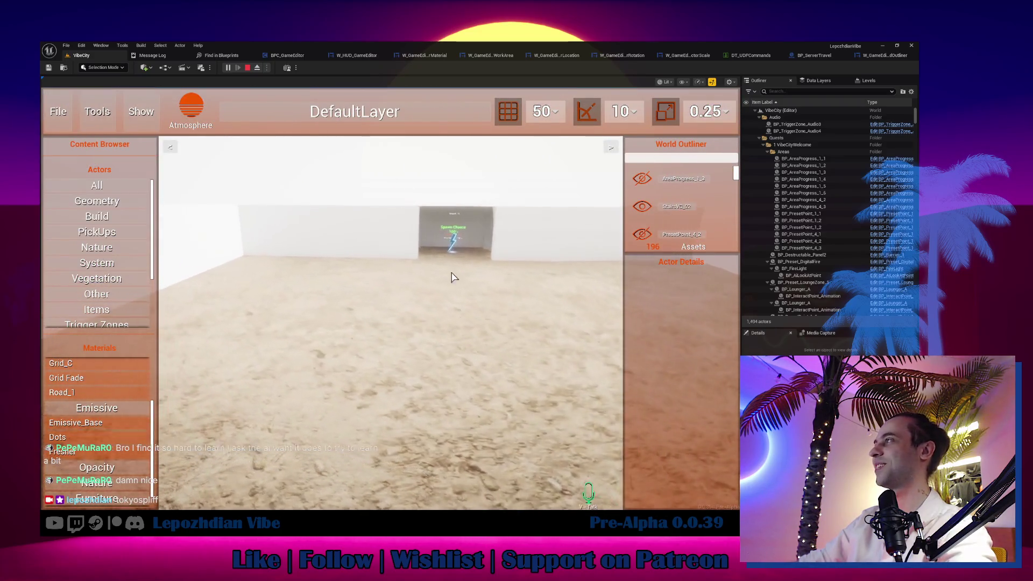
left_click(63, 115)
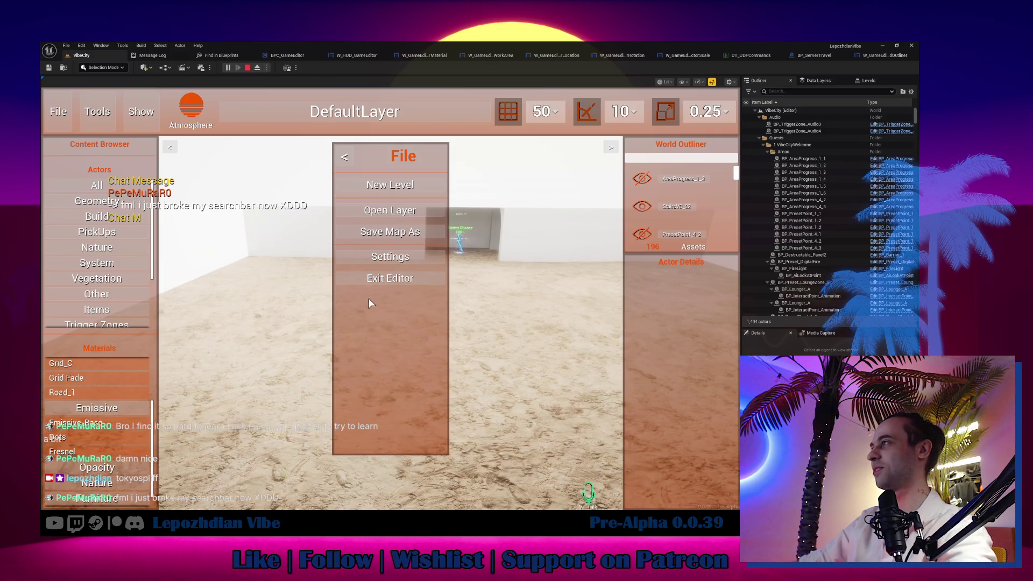
left_click(390, 278)
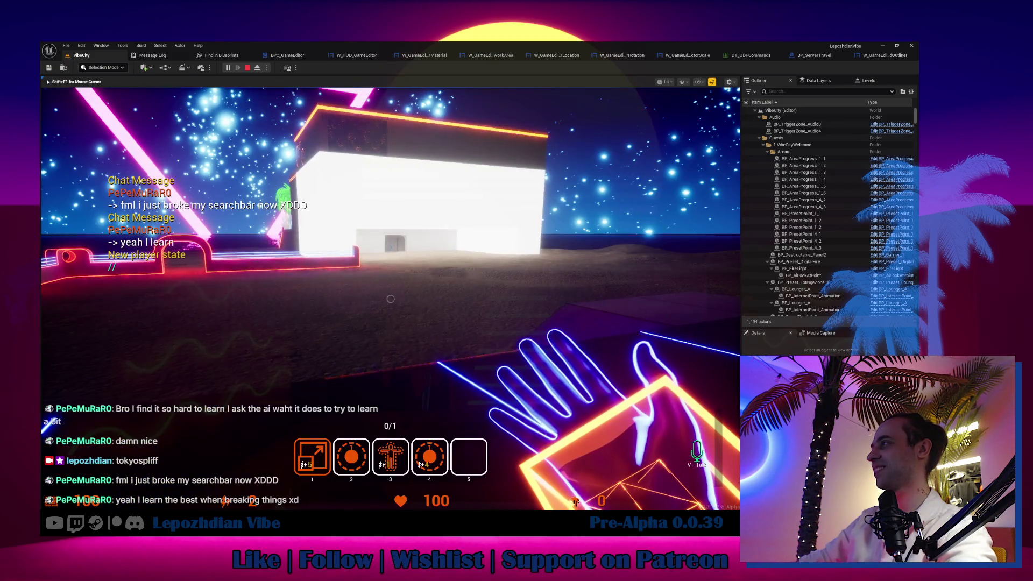
Walk into the white building and collect the lightning pickup for a level up.
key("w")
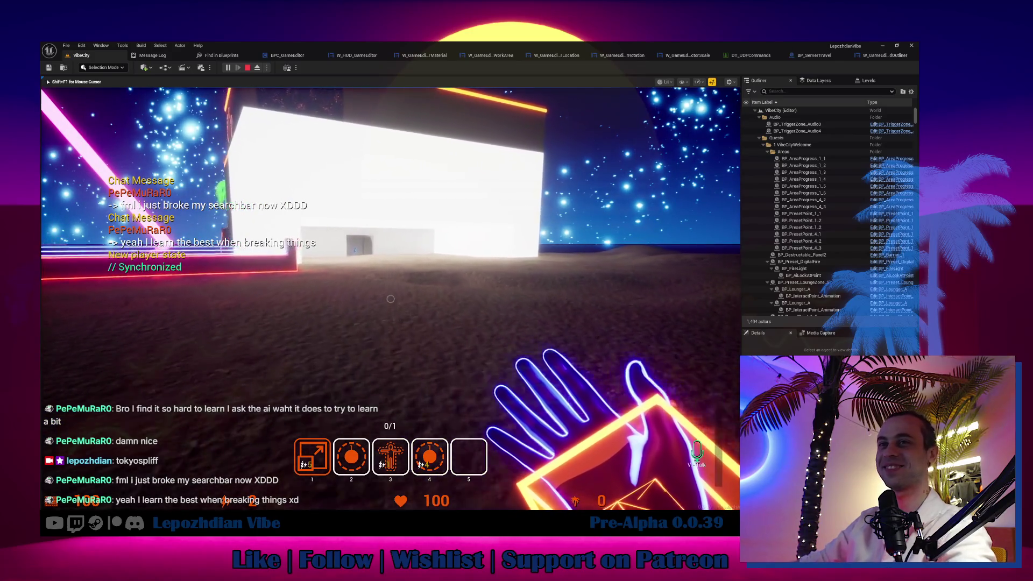
key("w")
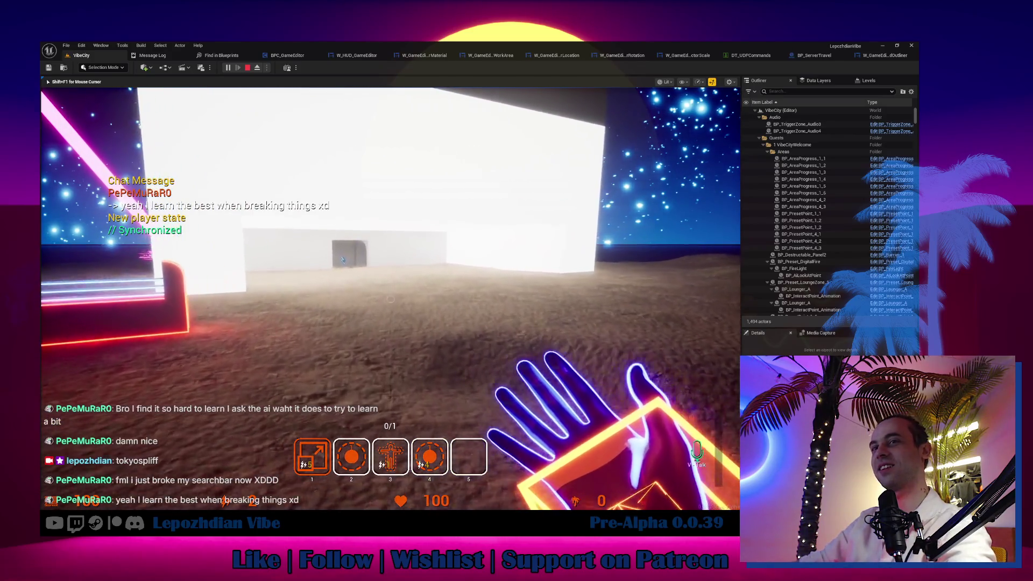
key("w")
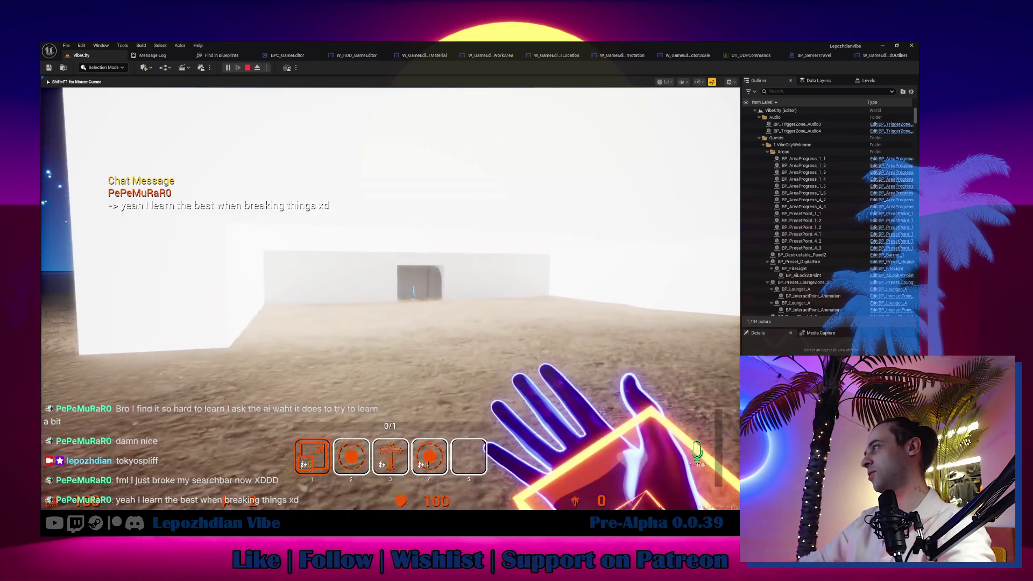
key("w")
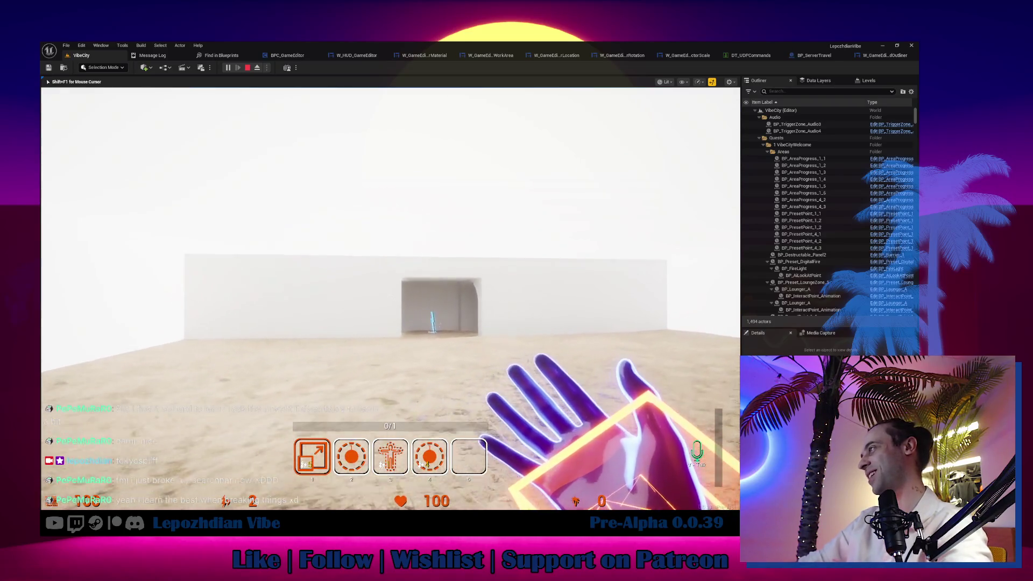
key("w")
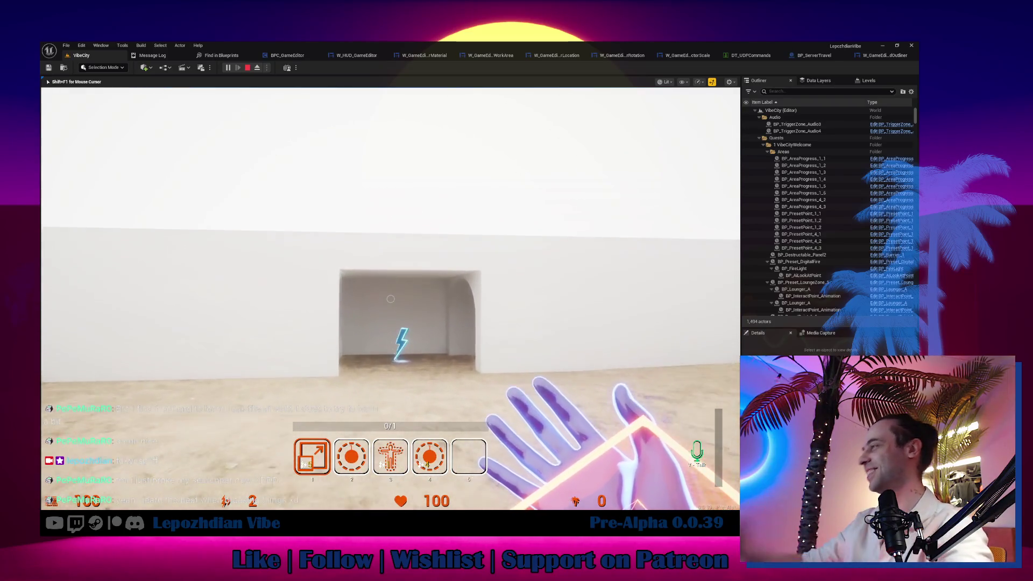
key("w")
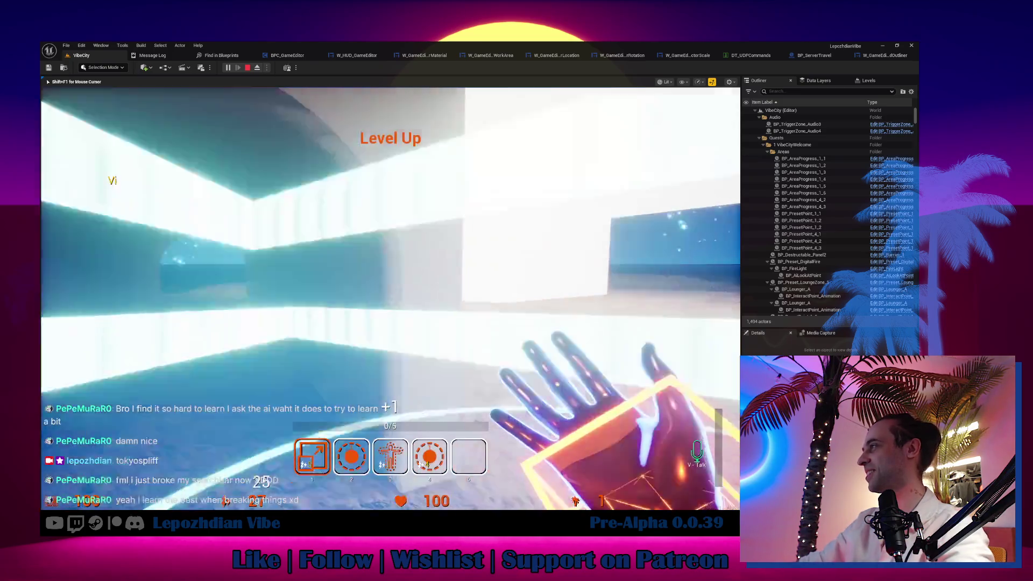
Head into the tunnel, use the Invisibility item, and open the in-game menu.
key("w")
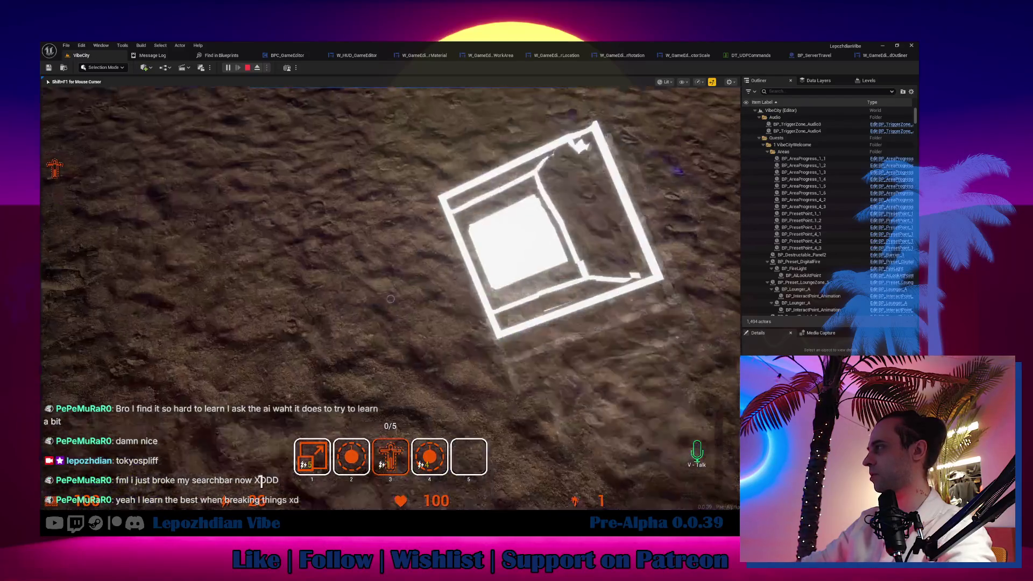
left_click(391, 299)
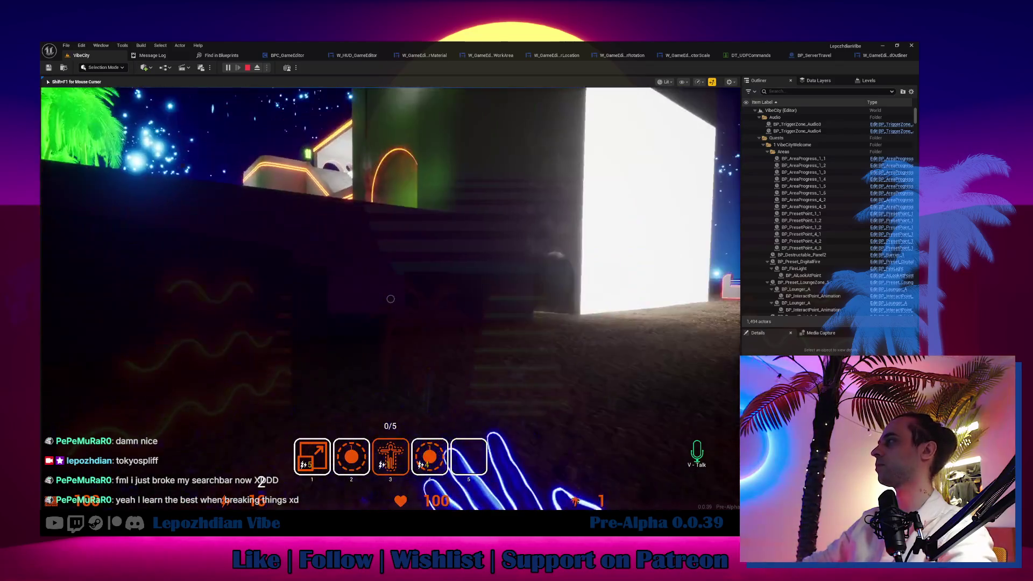
key("Tab")
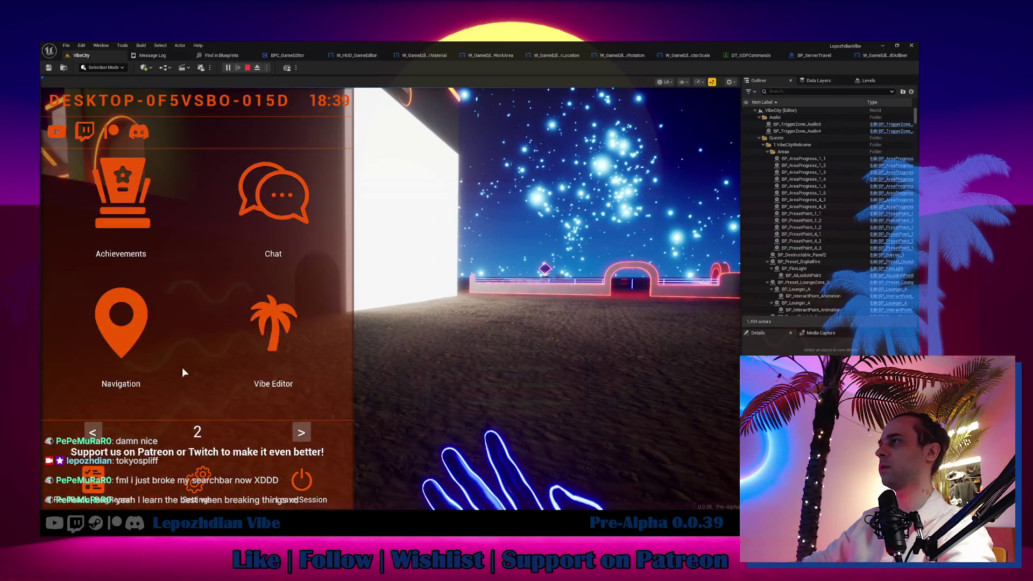
left_click(94, 432)
left_click(178, 355)
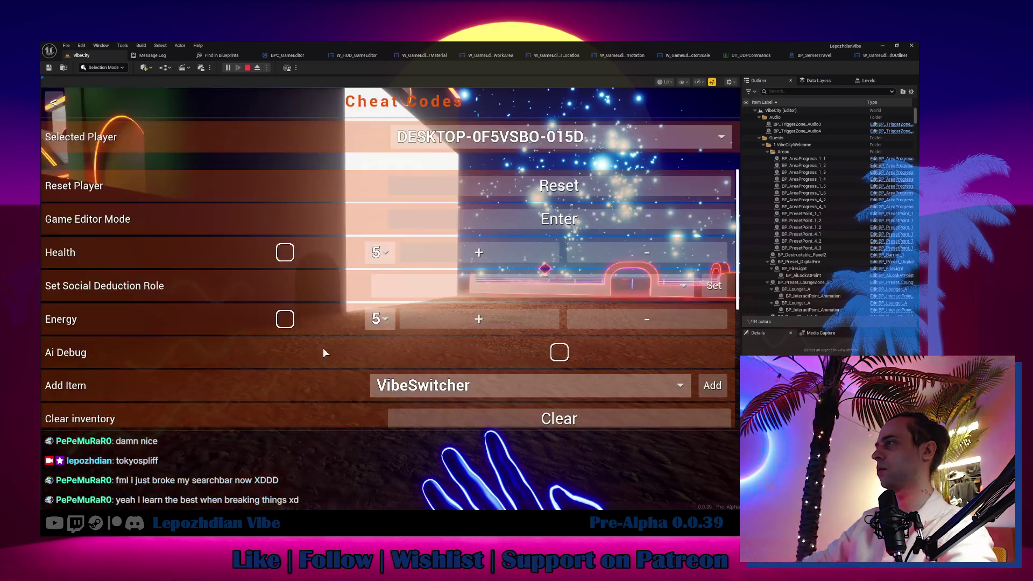
scroll(459, 342, "down", 3)
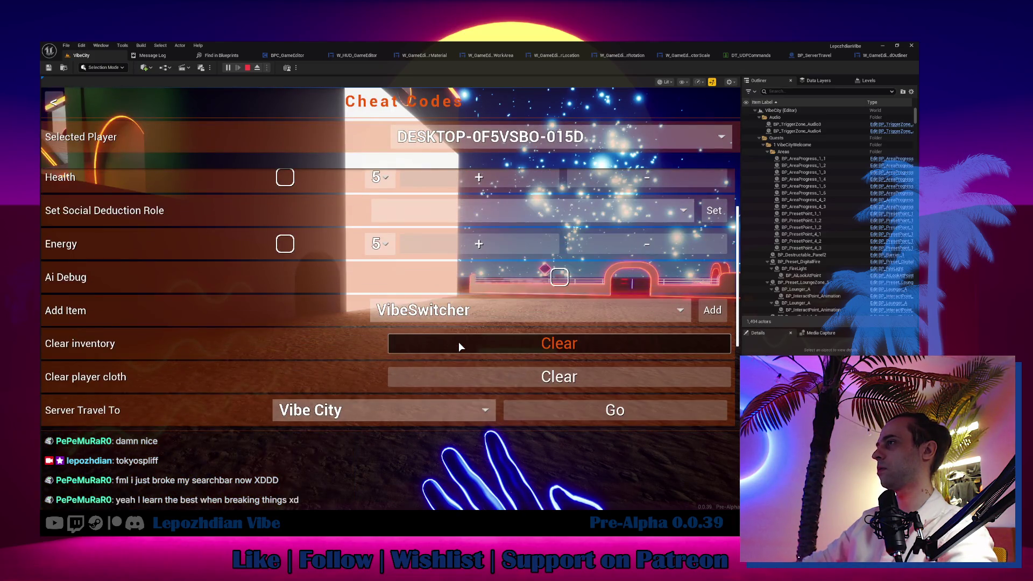
left_click(517, 265)
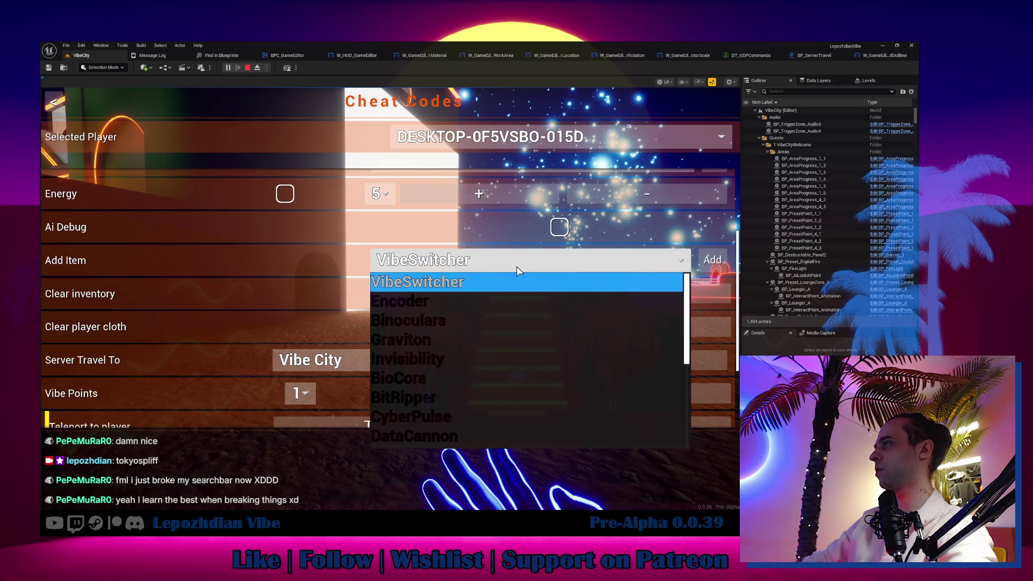
scroll(503, 411, "down", 4)
left_click(483, 429)
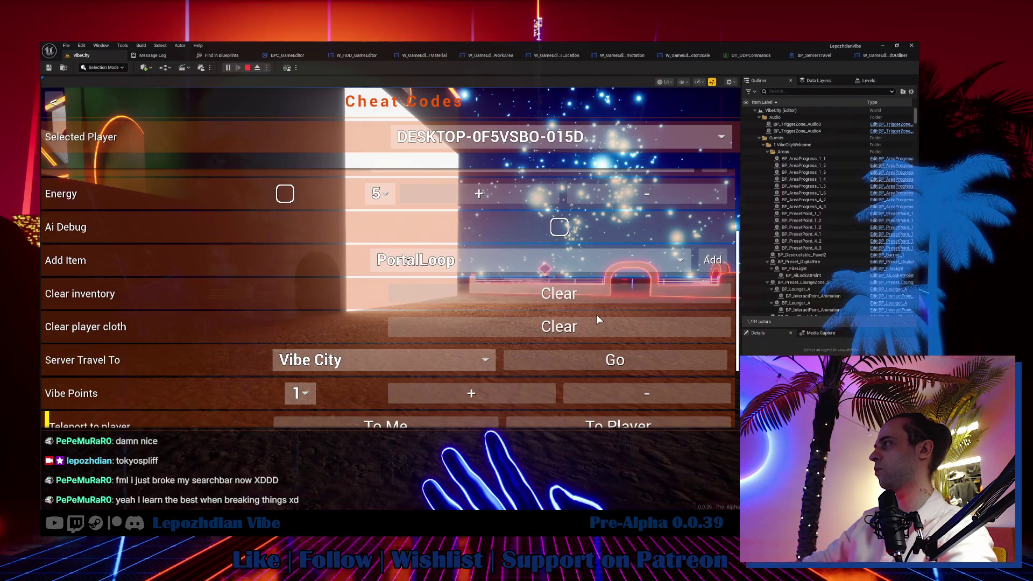
left_click(716, 261)
key("Escape")
key("Escape")
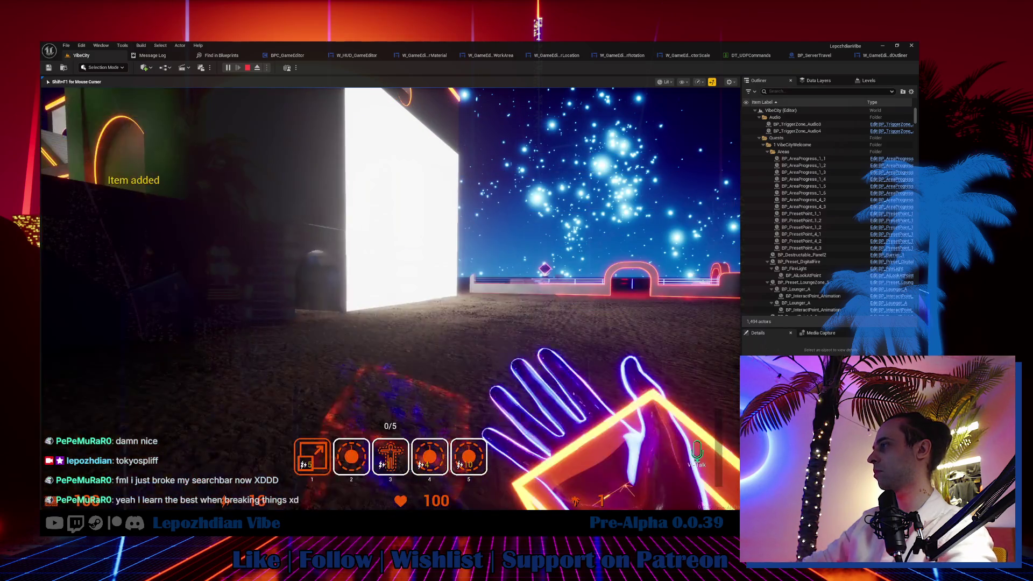
key("4")
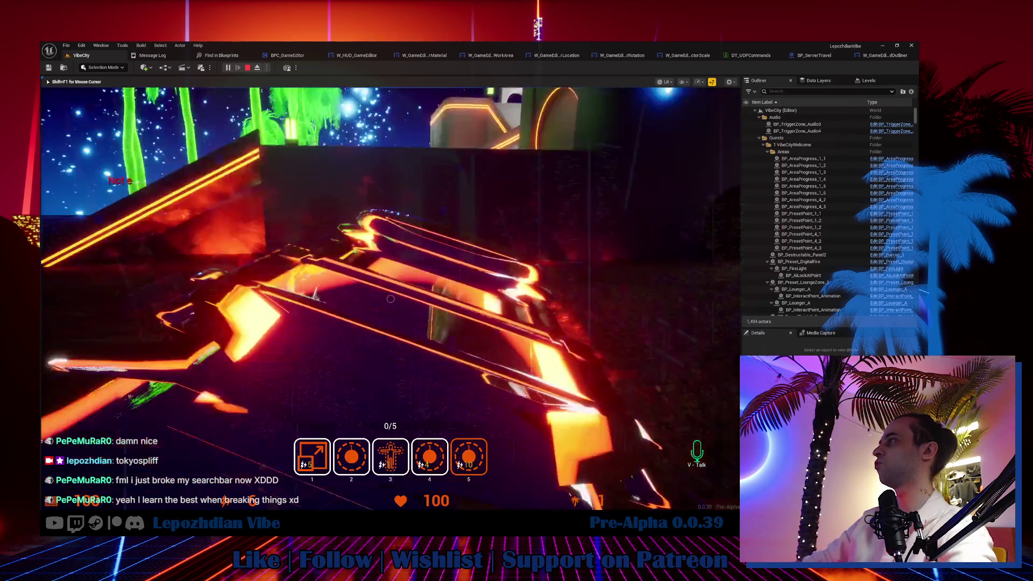
key("Tab")
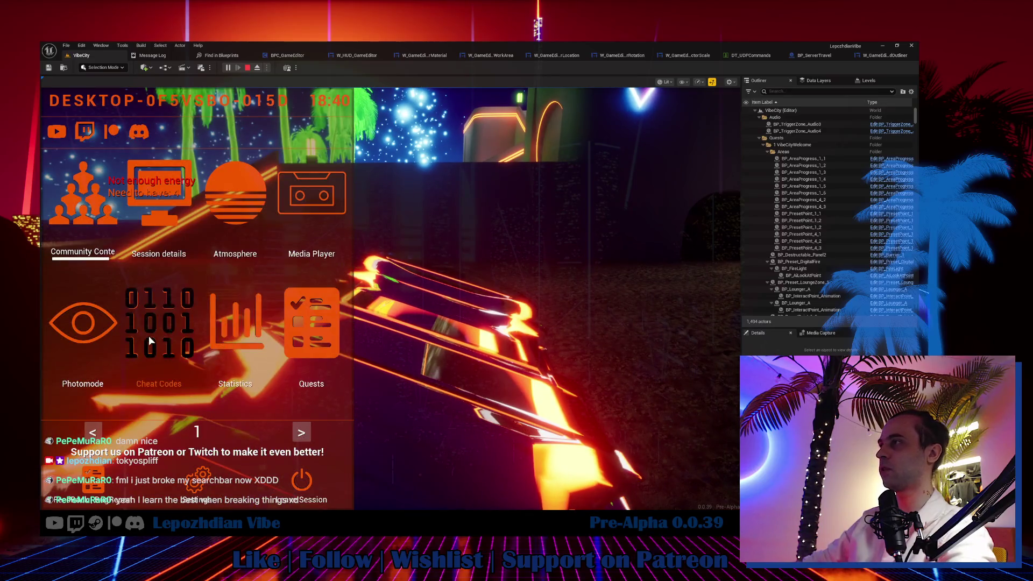
left_click(149, 336)
key("Escape")
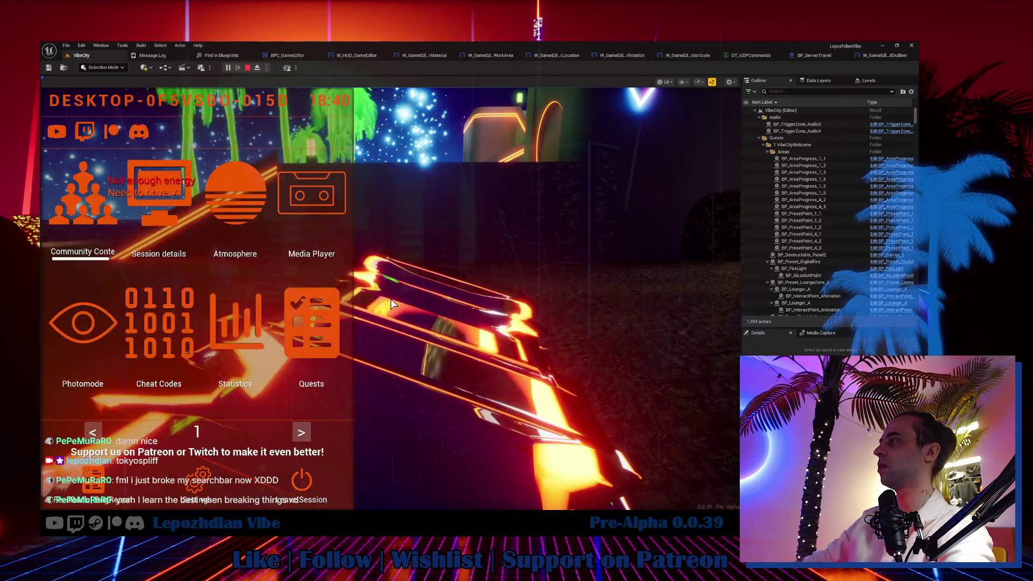
key("Tab")
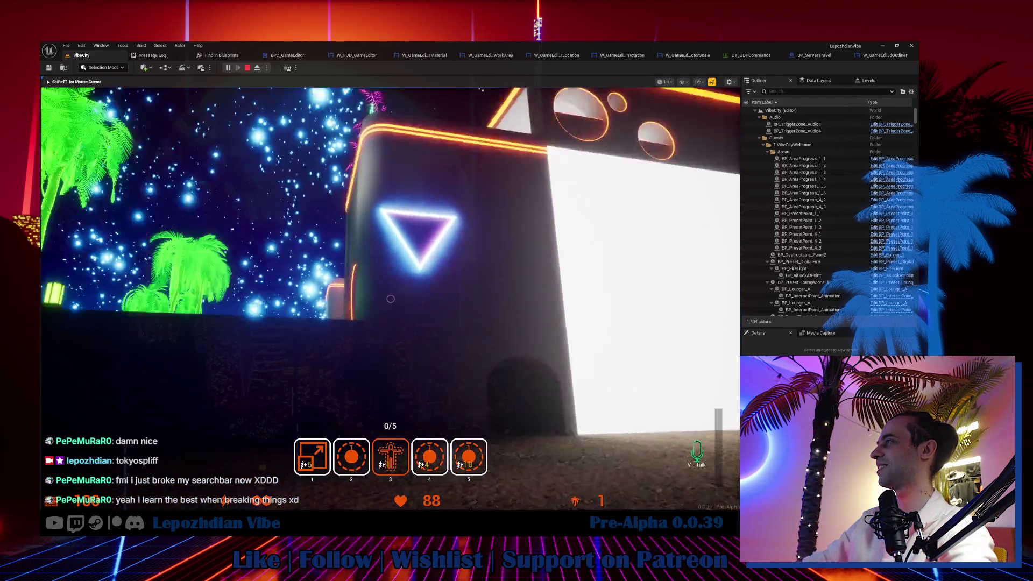
Walk the player toward the triangle building to test jumping, then stop the play-test.
key("w")
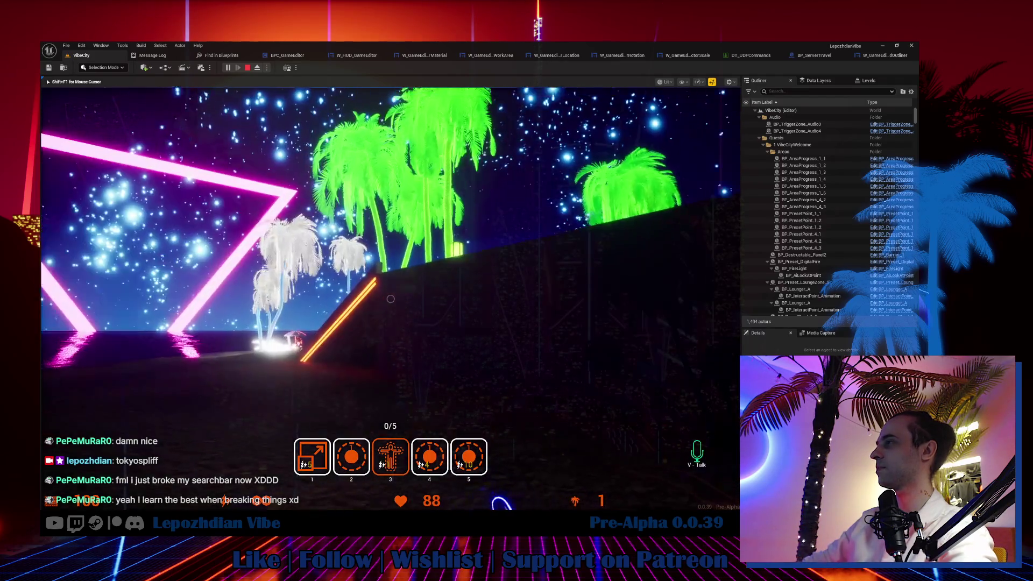
key("Escape")
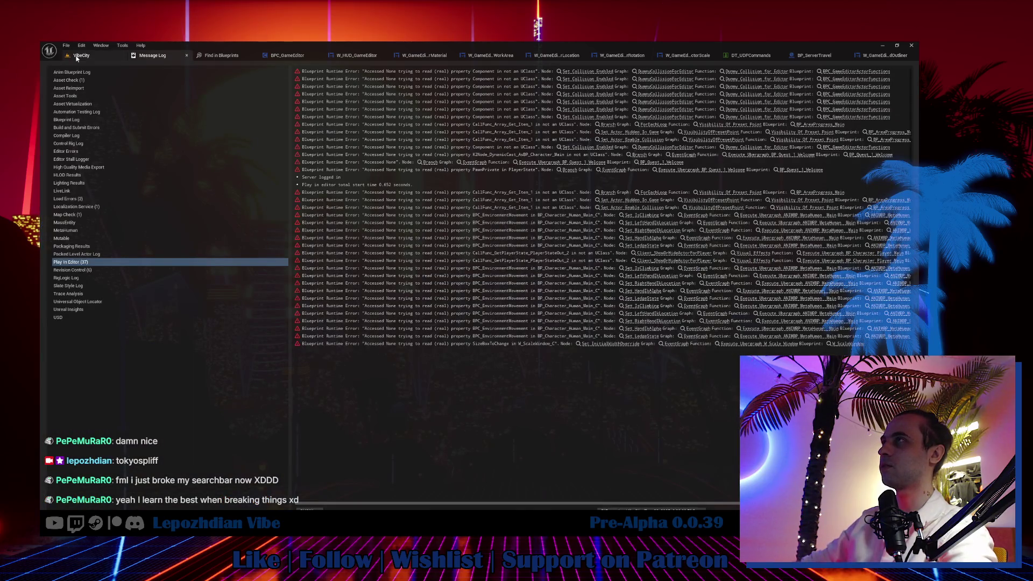
Return to the VibeCity level and show the root Content folder in the content browser.
left_click(78, 56)
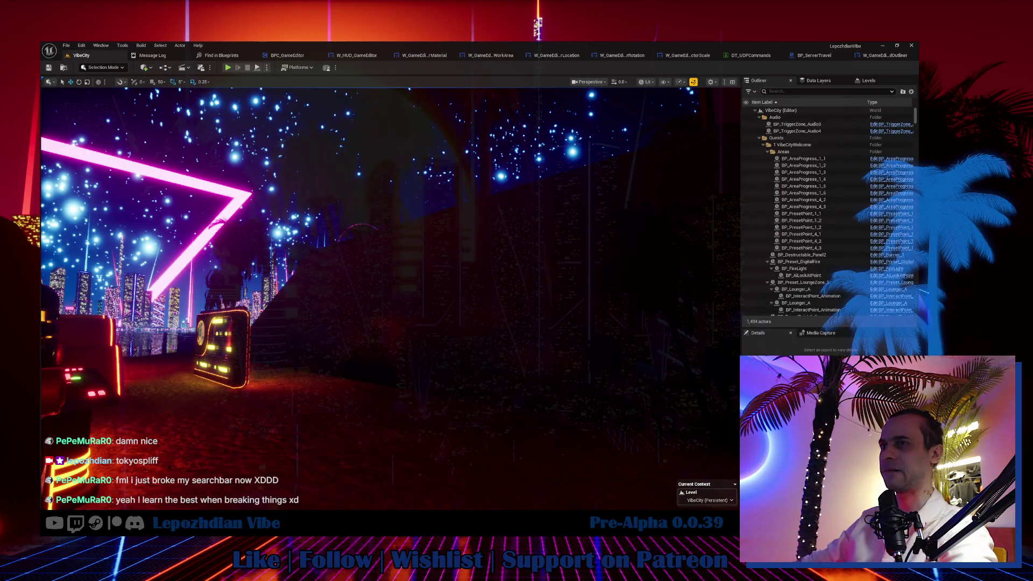
key("ctrl+space")
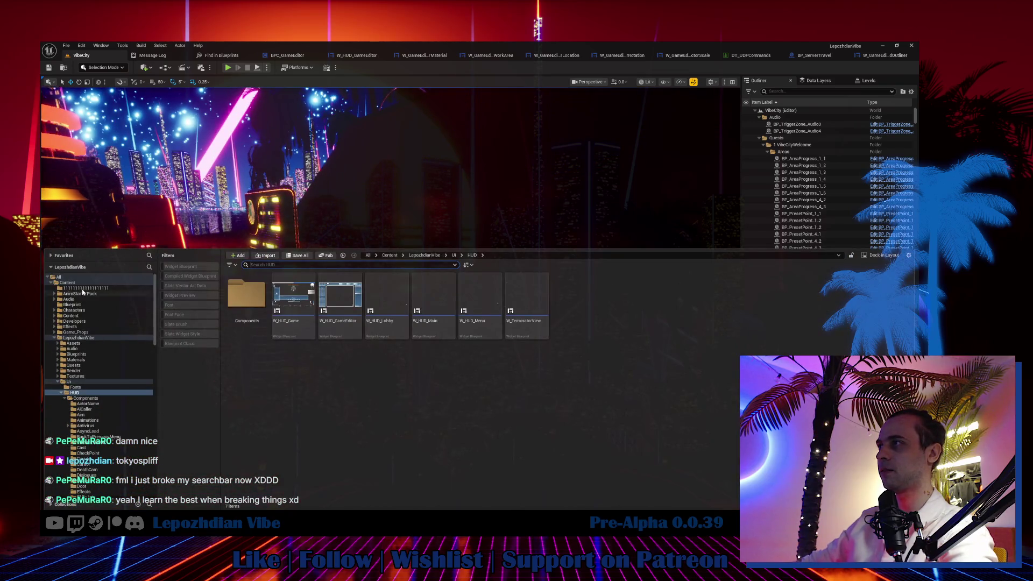
left_click(67, 282)
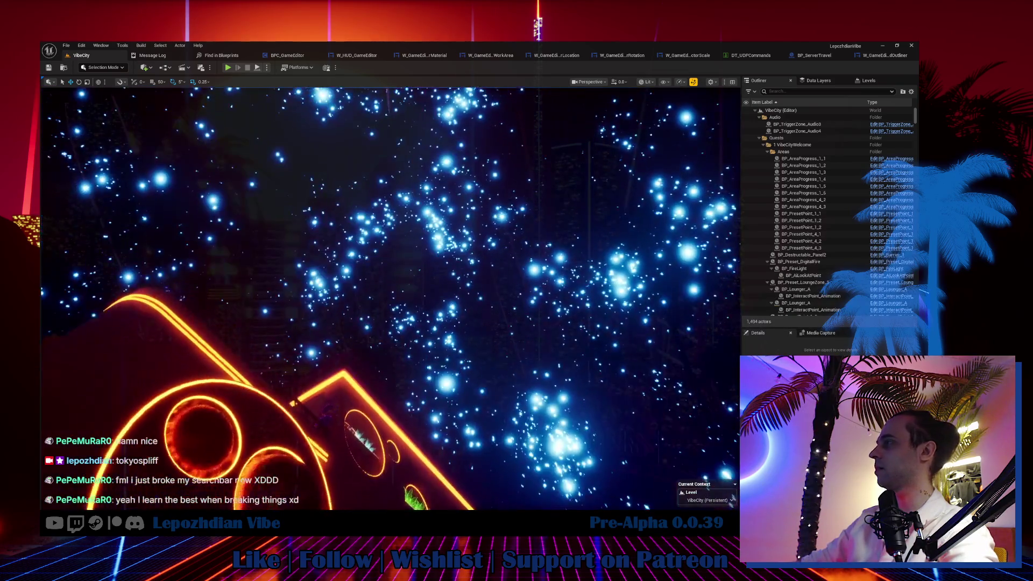
Review the Map Check messages and hide the VibeCity_WinterHolidays sublevel in the Levels list.
left_click(864, 81)
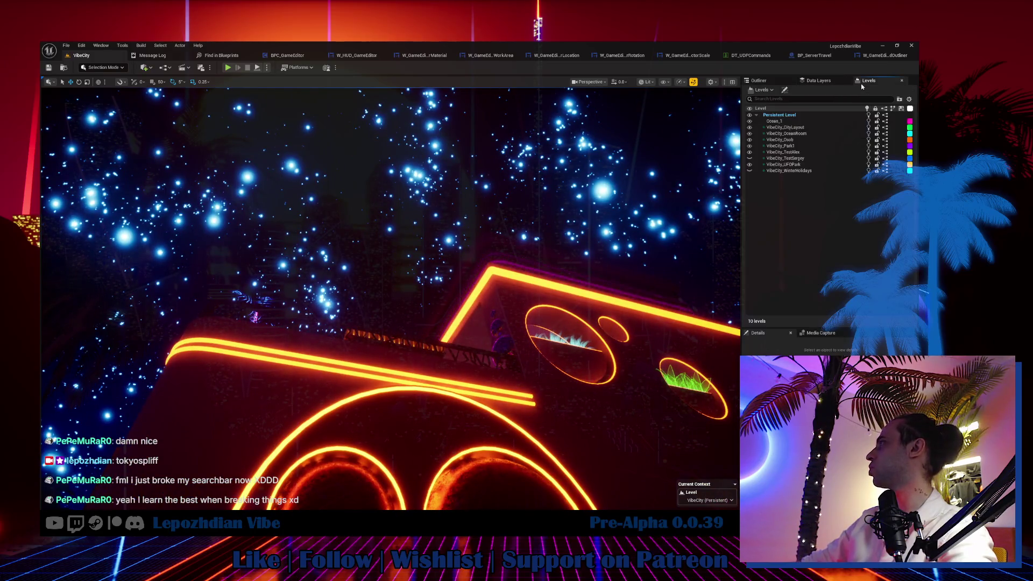
left_click(750, 170)
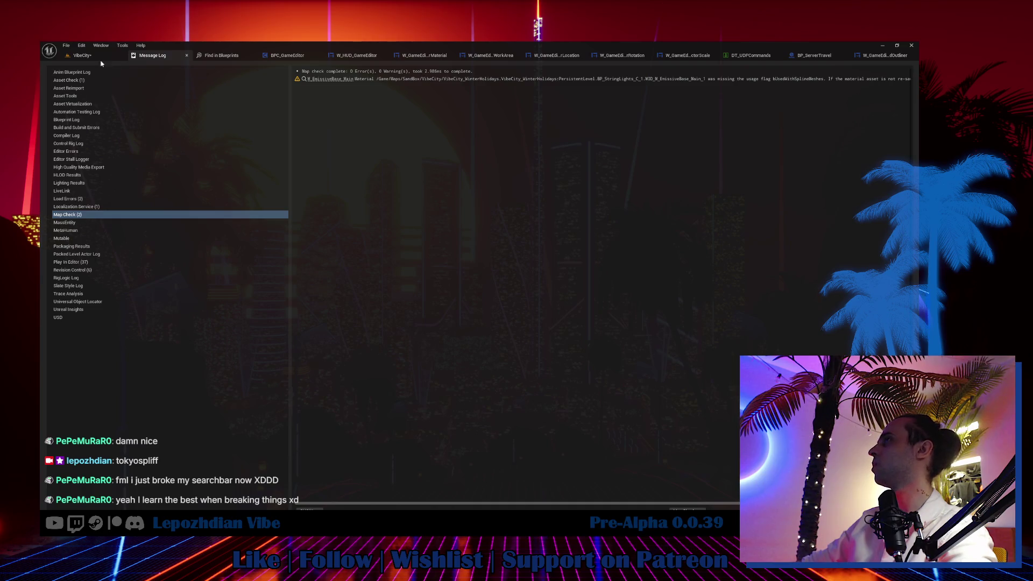
left_click(93, 56)
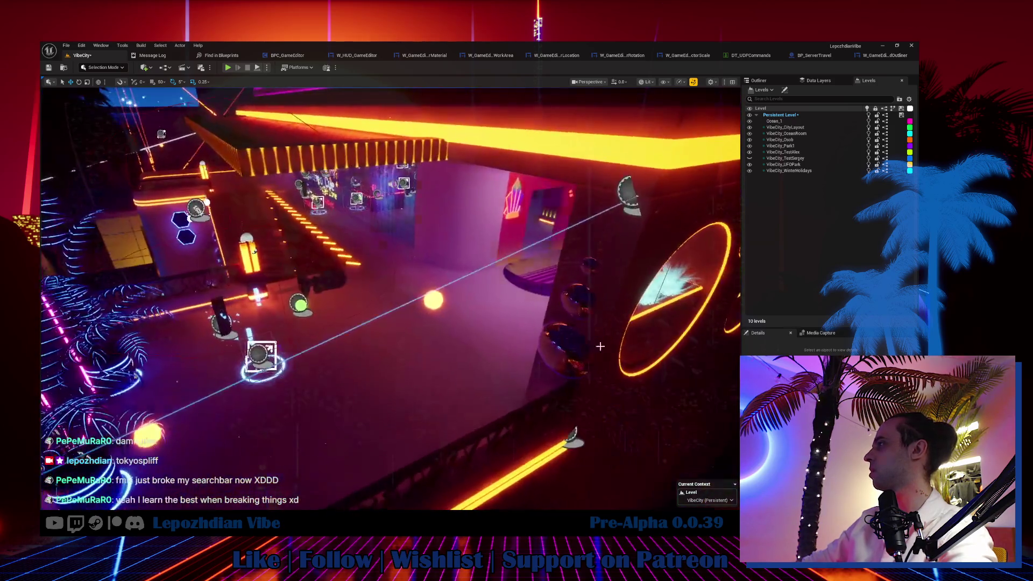
left_click(750, 171)
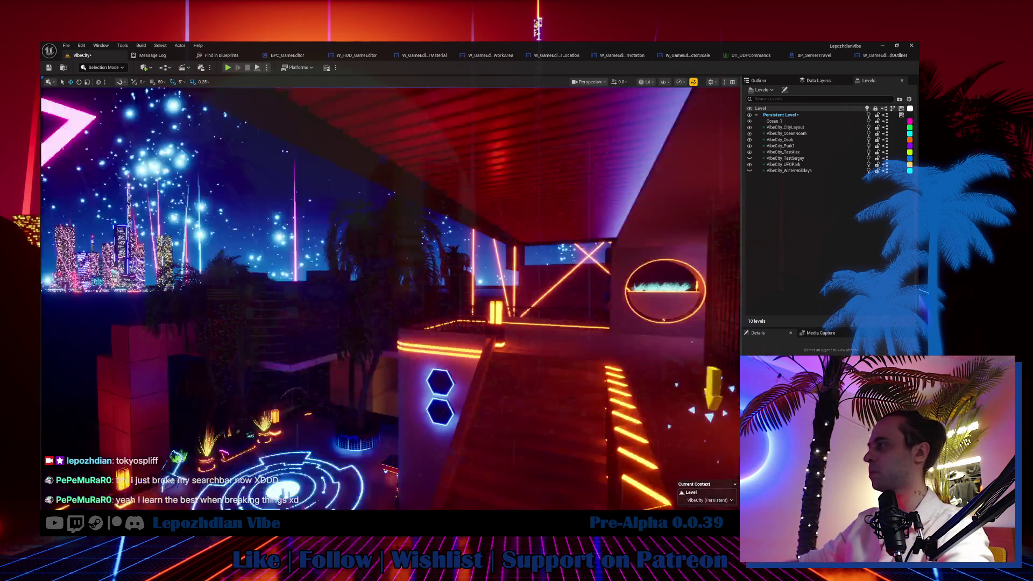
key("ctrl+space")
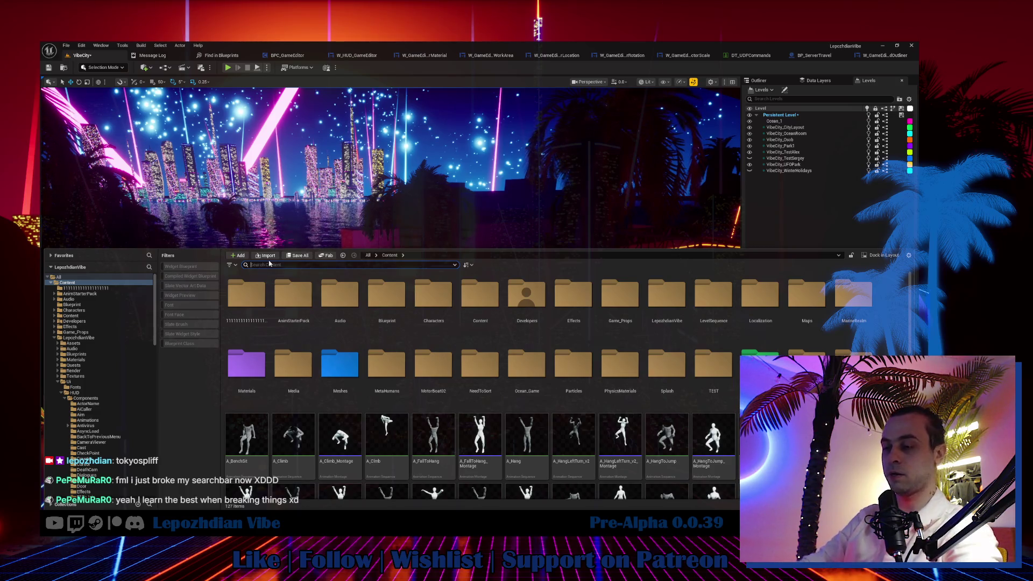
Open BP_Effect_Invisible via an 'invisi' search and add an Is Endless Energy node fed by Human Ref.
type("invisi")
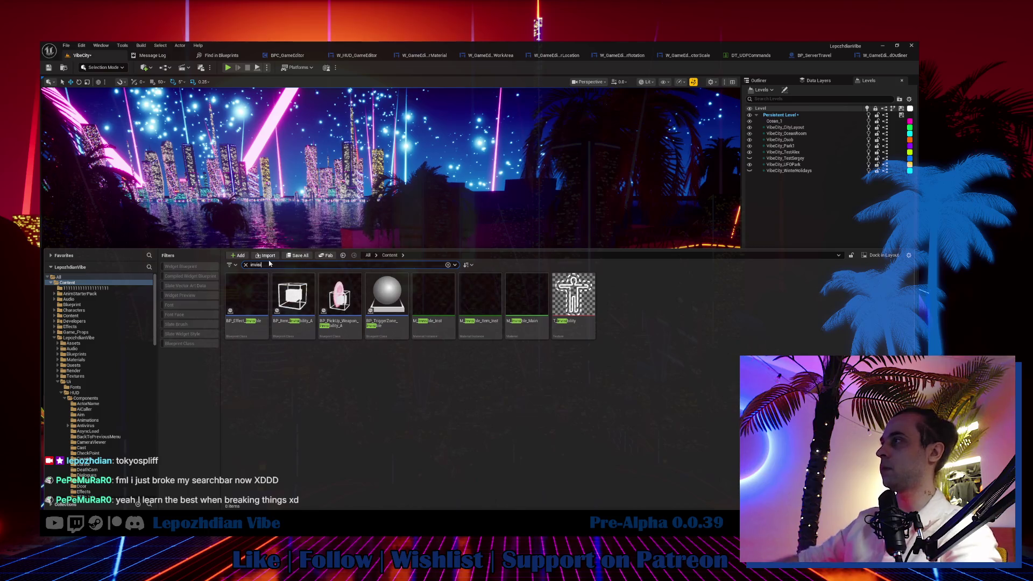
left_click(259, 302)
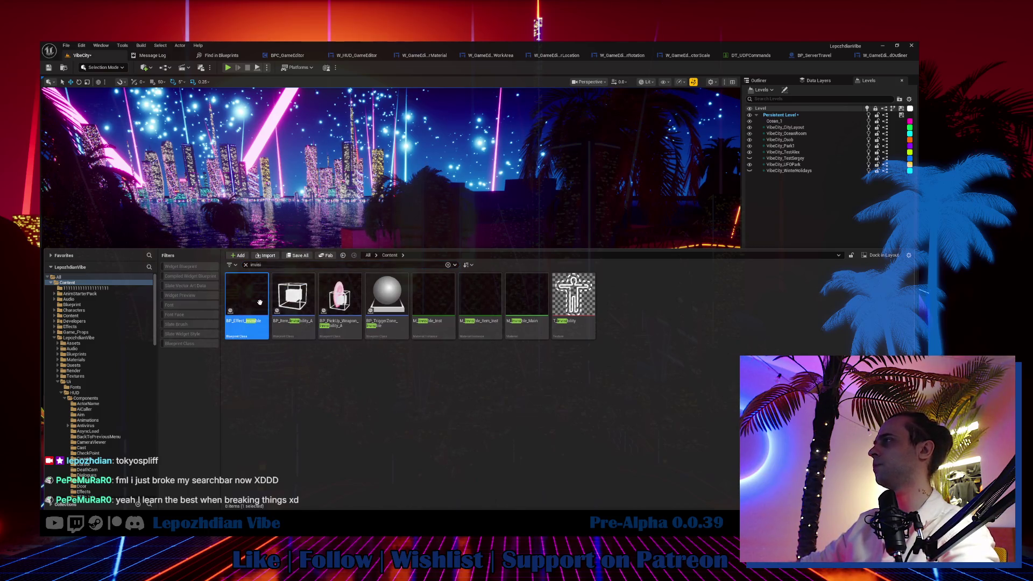
double_click(259, 303)
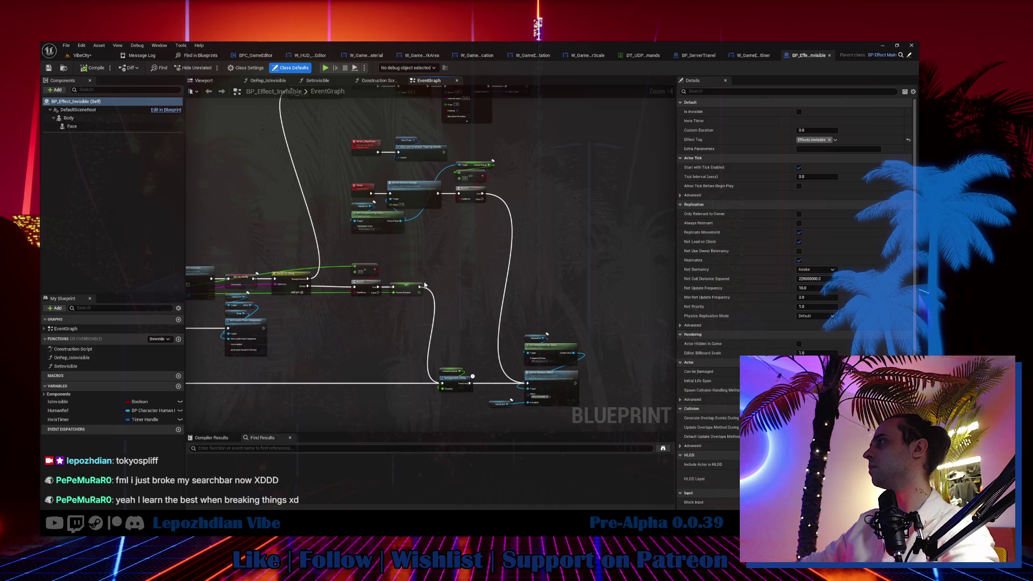
scroll(429, 190, "up", 3)
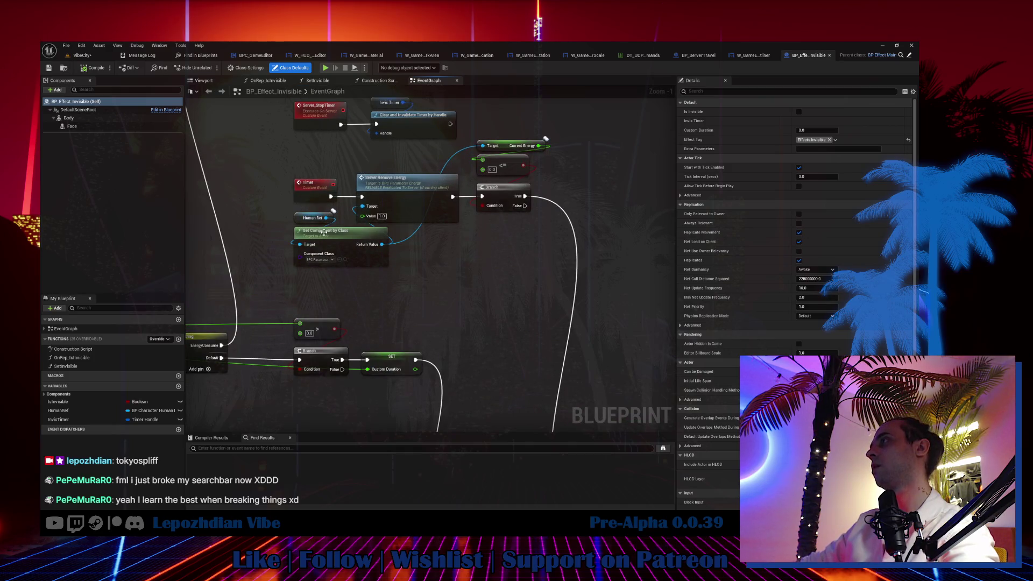
right_click(437, 244)
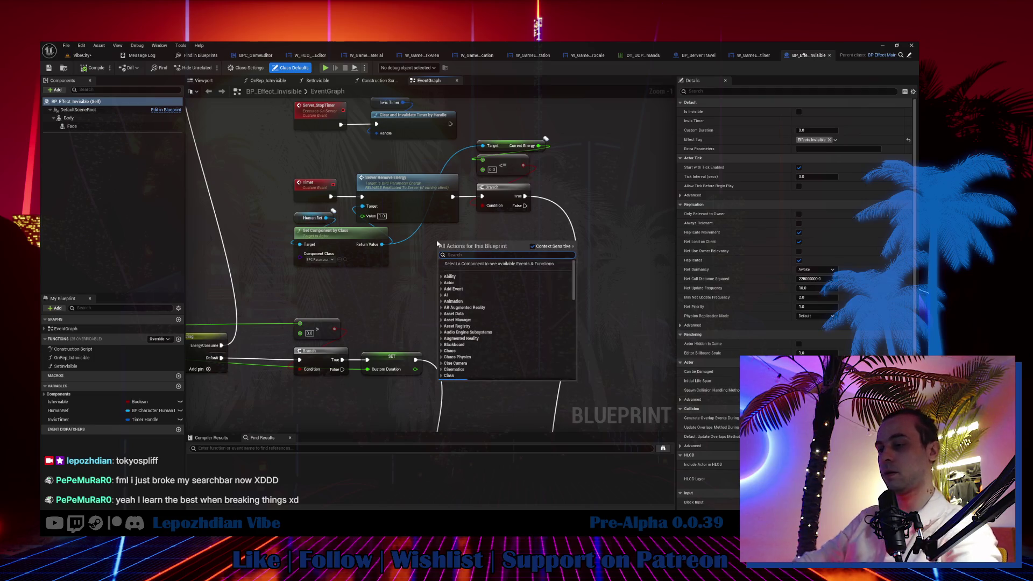
type("endless")
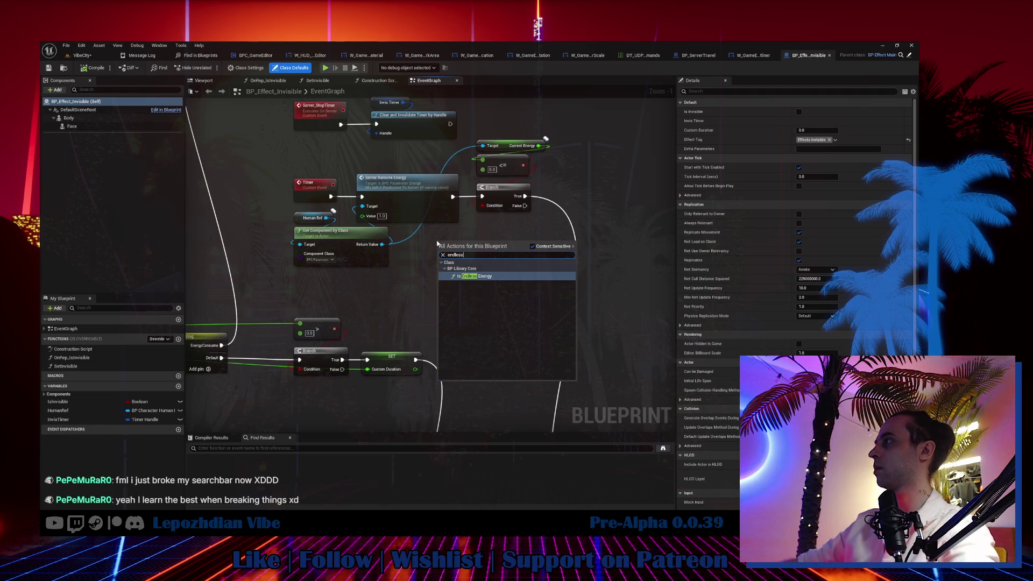
left_click(462, 277)
left_click_drag(441, 249, 326, 219)
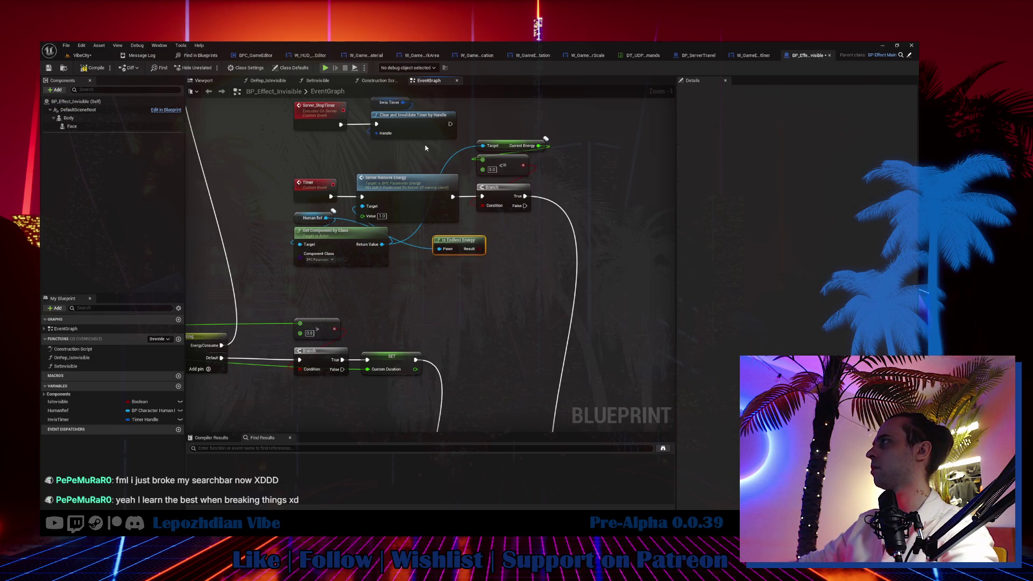
Route the Timer event through a Branch on Is Endless Energy, with False into Server Remove Energy.
left_click_drag(579, 210, 576, 207)
left_click_drag(432, 193, 547, 192)
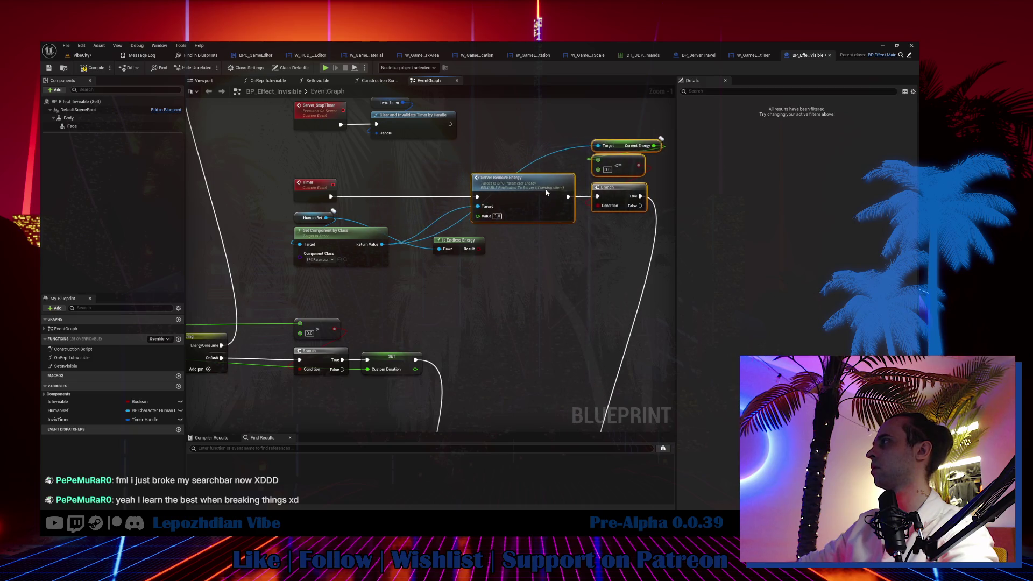
left_click_drag(451, 247, 382, 217)
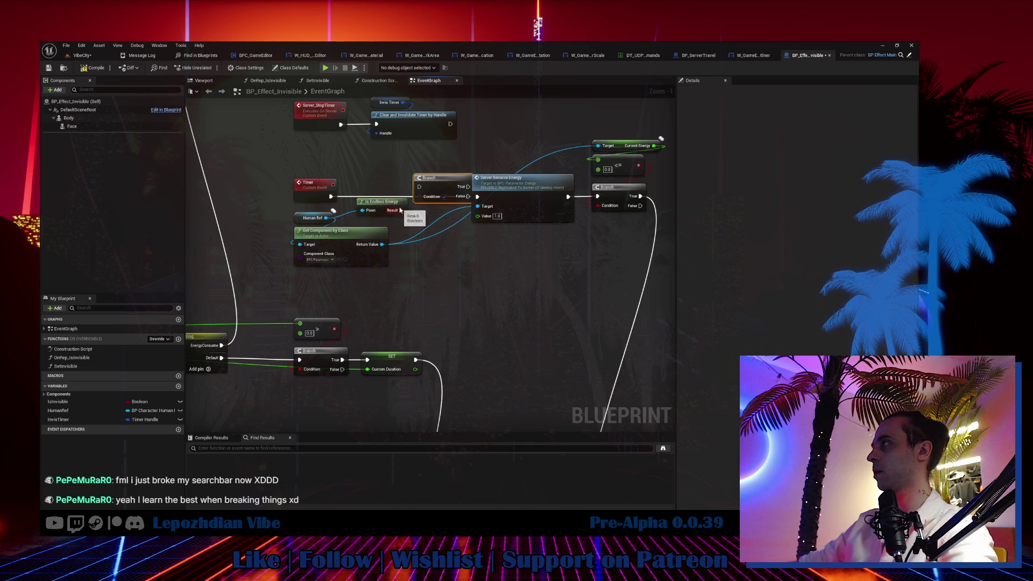
mouse_move(331, 197)
left_mouse_down()
mouse_move(432, 192)
mouse_move(420, 190)
left_mouse_up()
left_click_drag(444, 189, 441, 198)
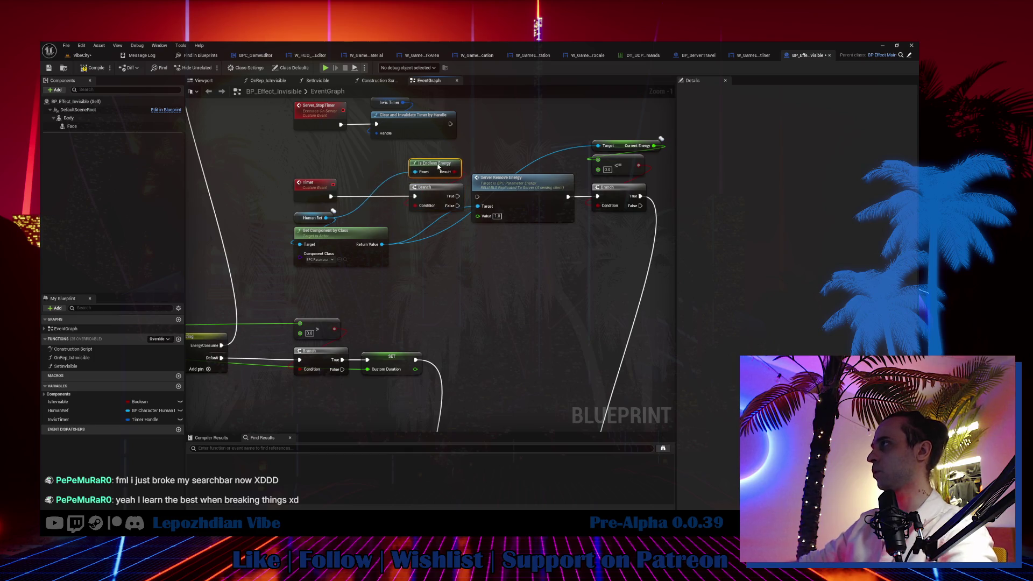
mouse_move(436, 197)
left_mouse_down()
mouse_move(390, 198)
mouse_move(448, 208)
mouse_move(479, 199)
left_mouse_up()
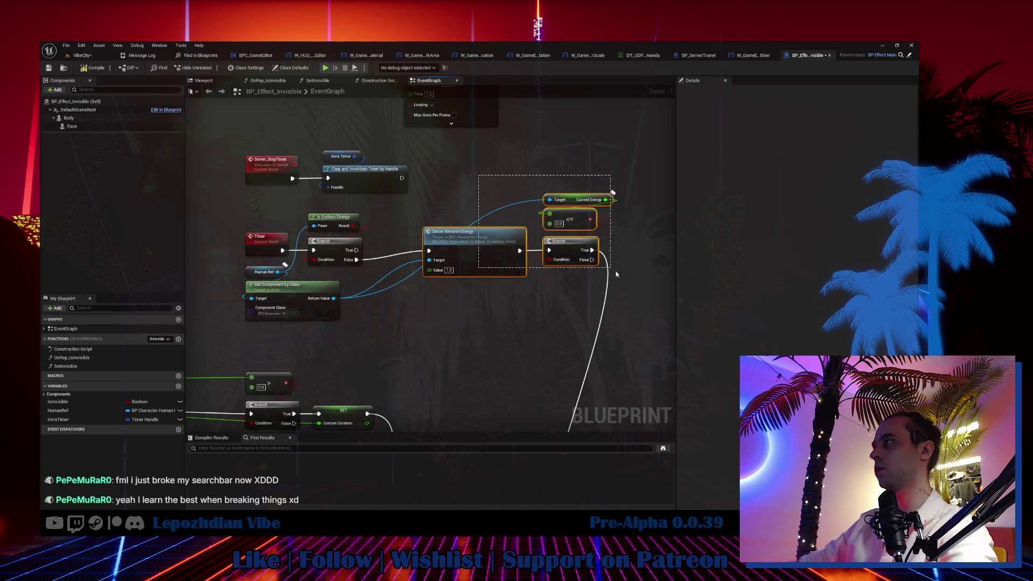
left_click_drag(625, 185, 420, 282)
left_click_drag(479, 258, 439, 264)
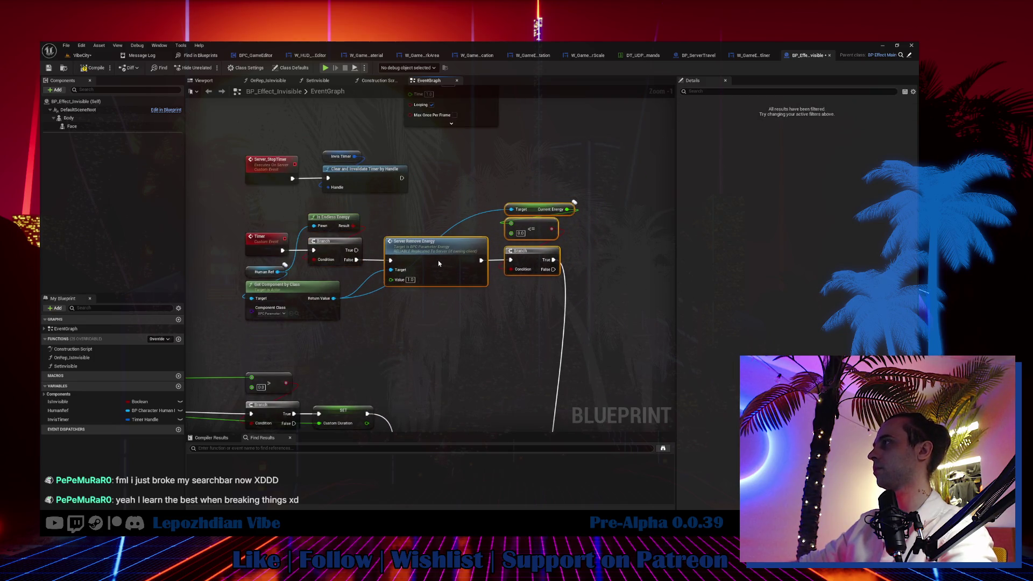
left_click(462, 307)
Frame the whole Timer event chain, then go back to the VibeCity level.
scroll(469, 317, "down", 2)
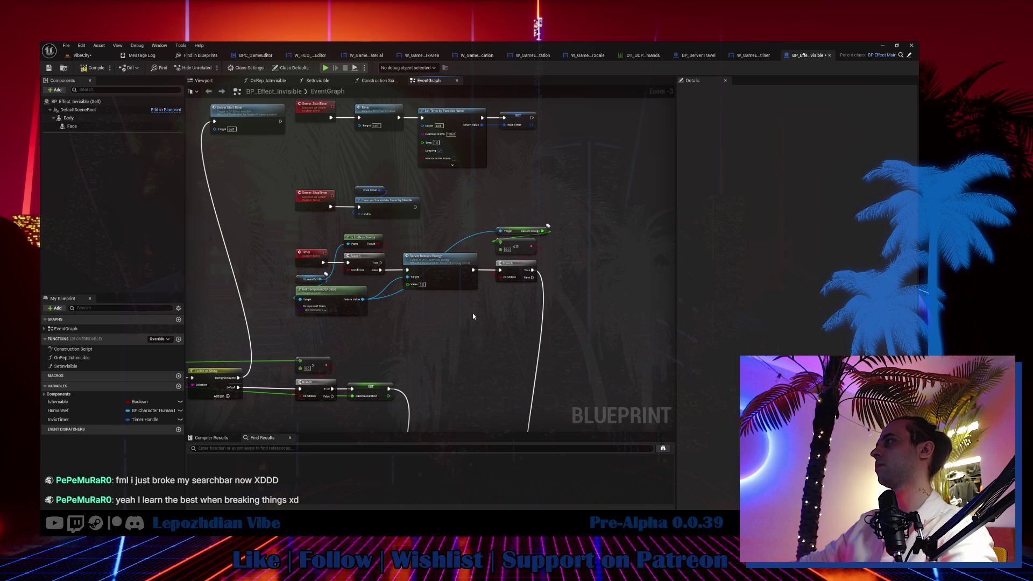
left_click_drag(461, 323, 394, 284)
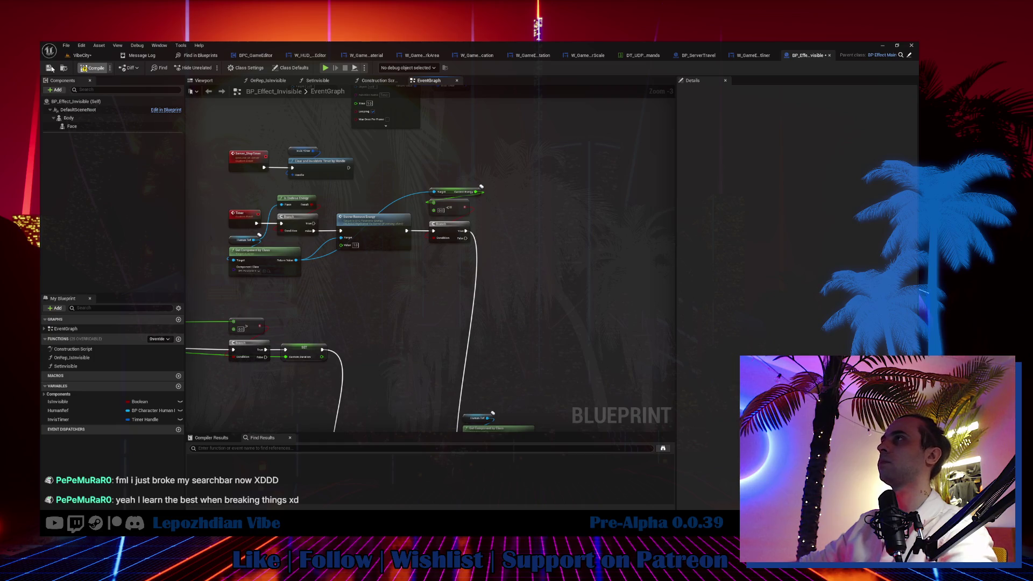
left_click(78, 55)
left_click(65, 45)
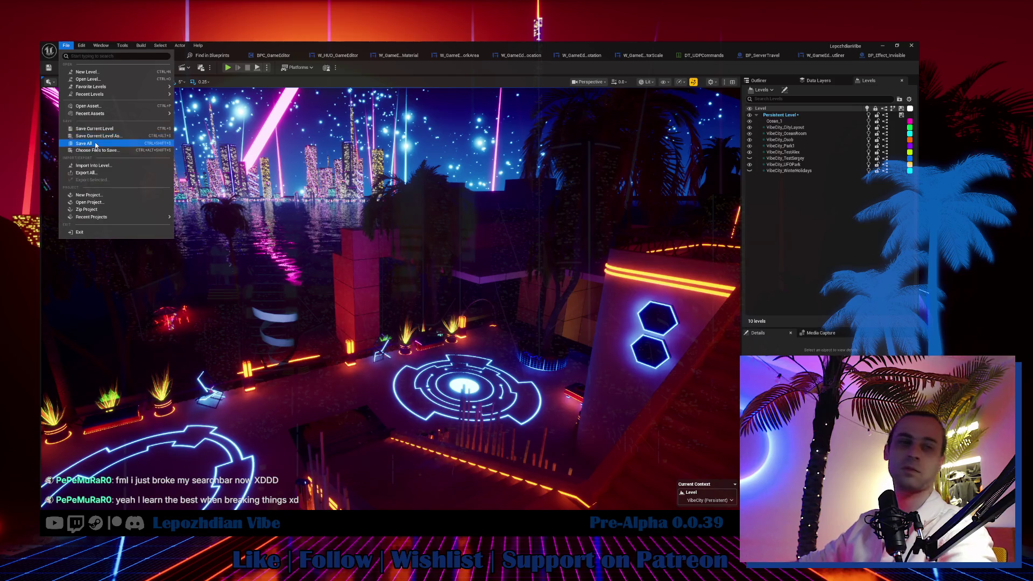
Save all assets, start a play-test, and enable the Energy cheat from the pause menu.
left_click(95, 144)
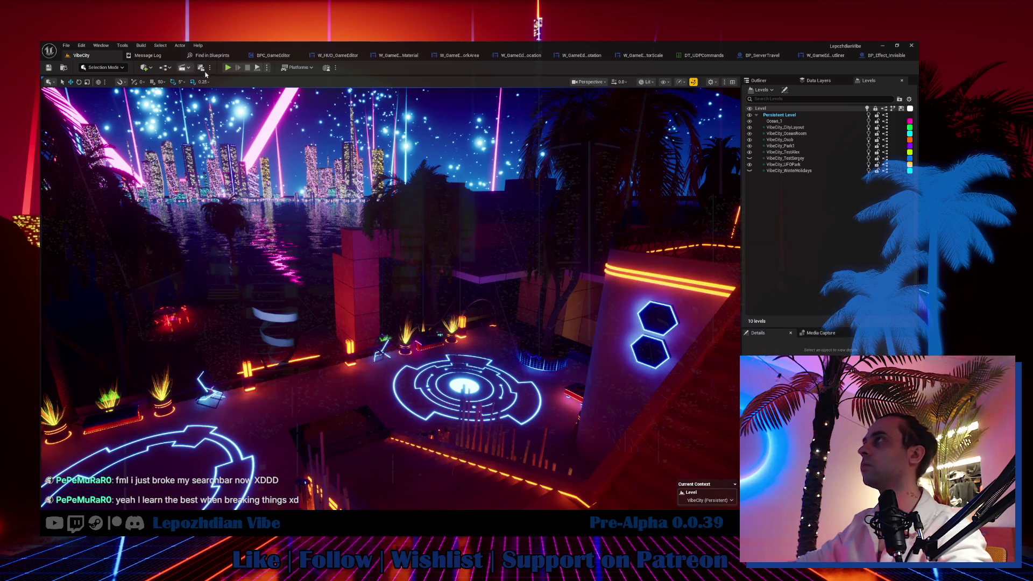
left_click(228, 68)
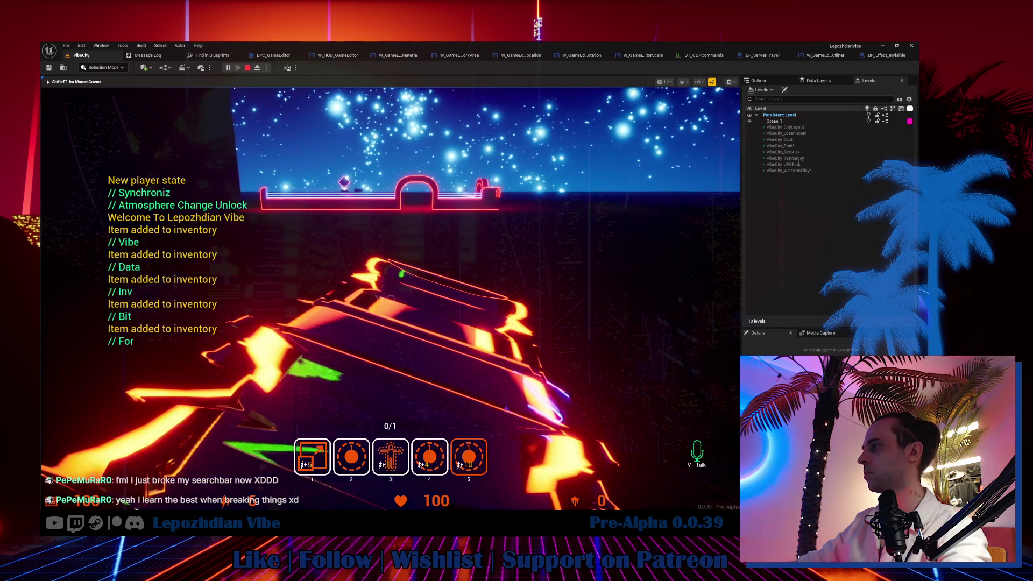
key("Escape")
left_click(157, 329)
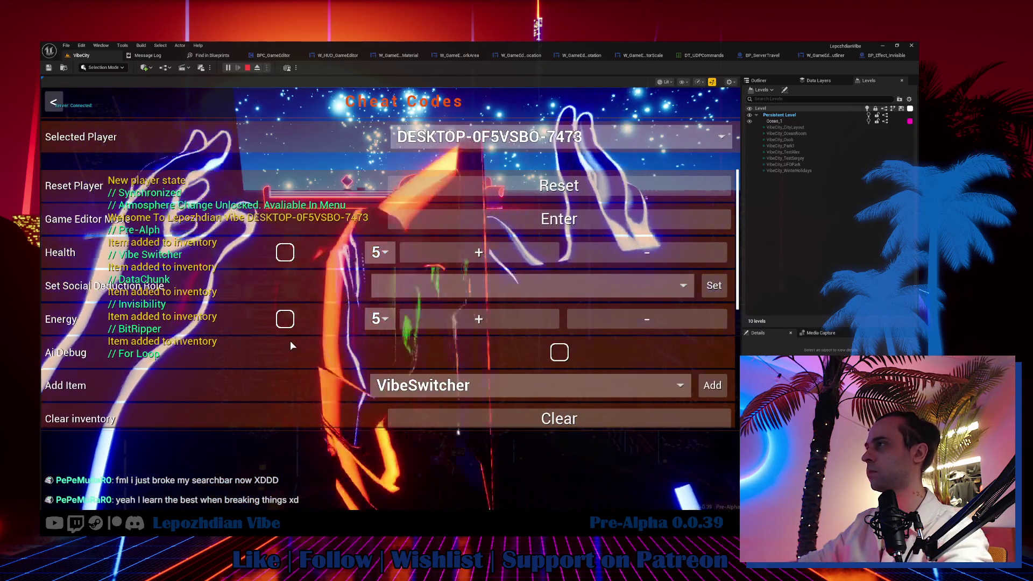
left_click(285, 325)
key("Escape")
key("Escape")
Use the Invisibility item from hotbar slot 3, then stop the play-test and return to VibeCity.
key("3")
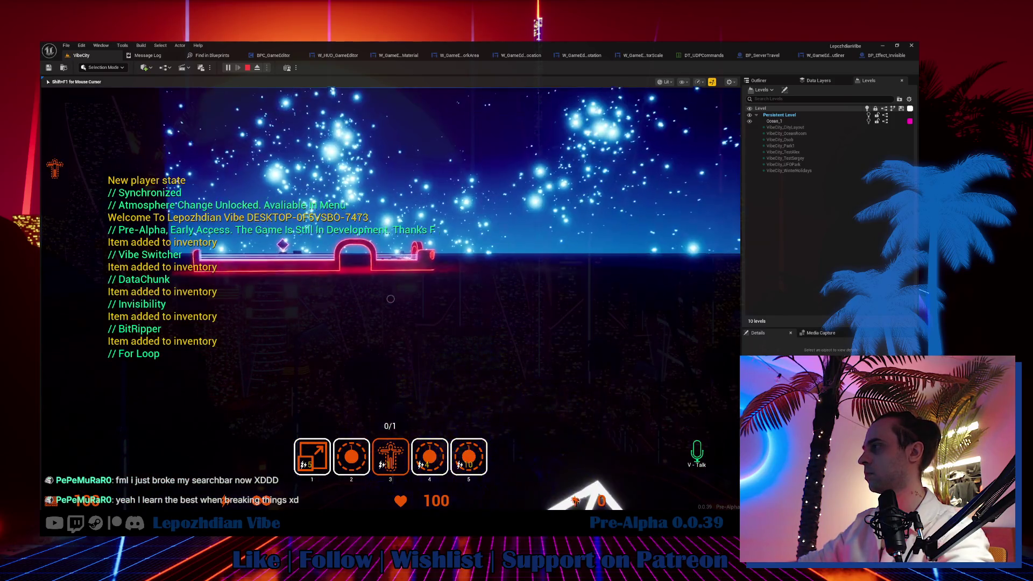
left_click(391, 298)
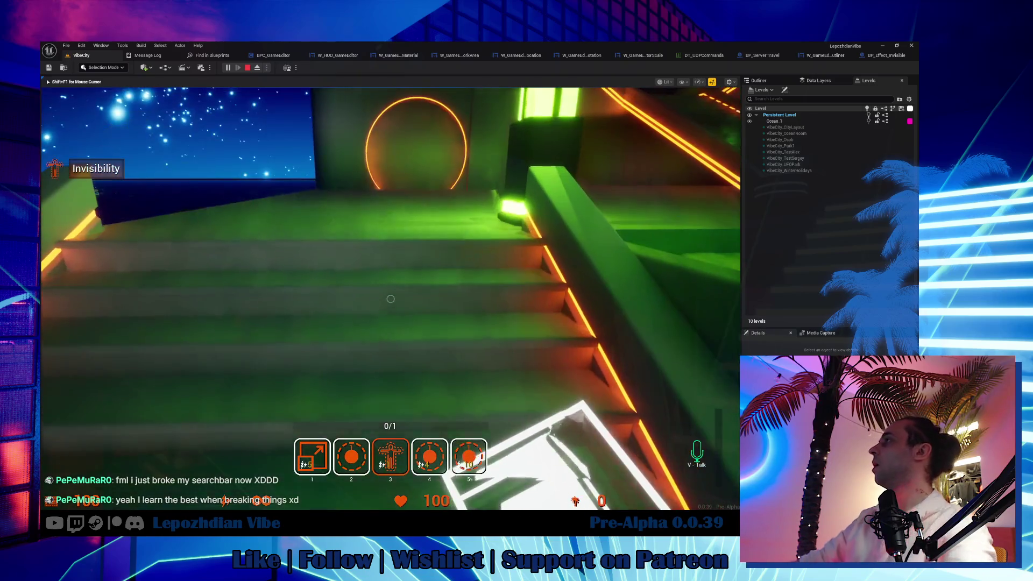
key("Escape")
left_click(80, 56)
type("gam")
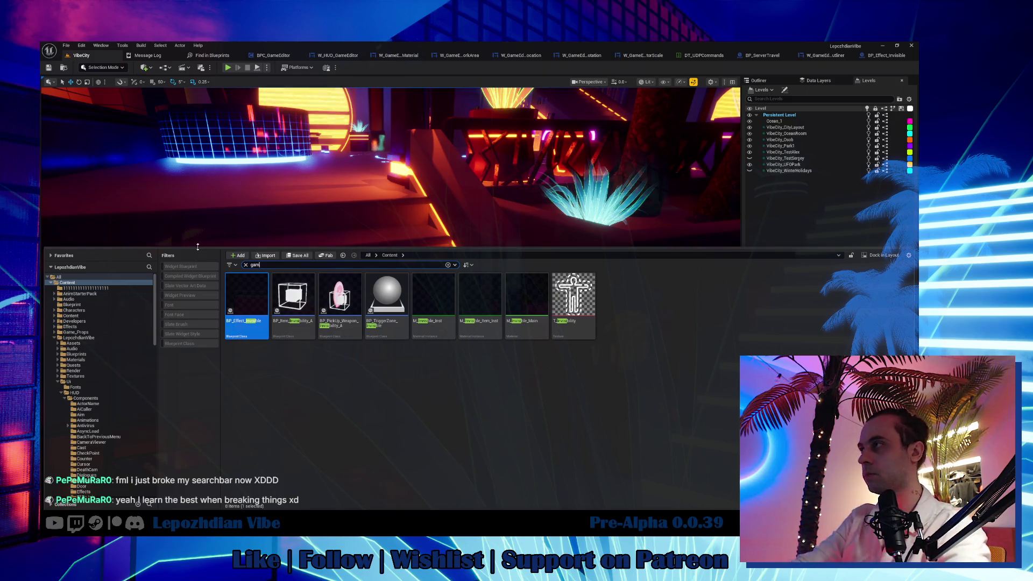
Open the DT_GameEditor_Actors data table and inspect its TriggerZone_Invisible row.
type("e editor a")
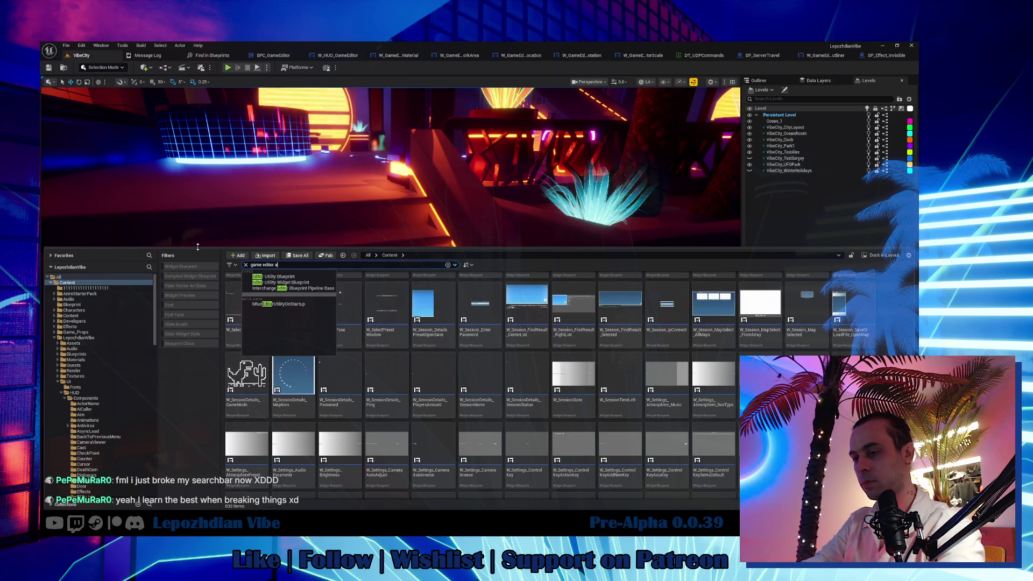
type("ctors")
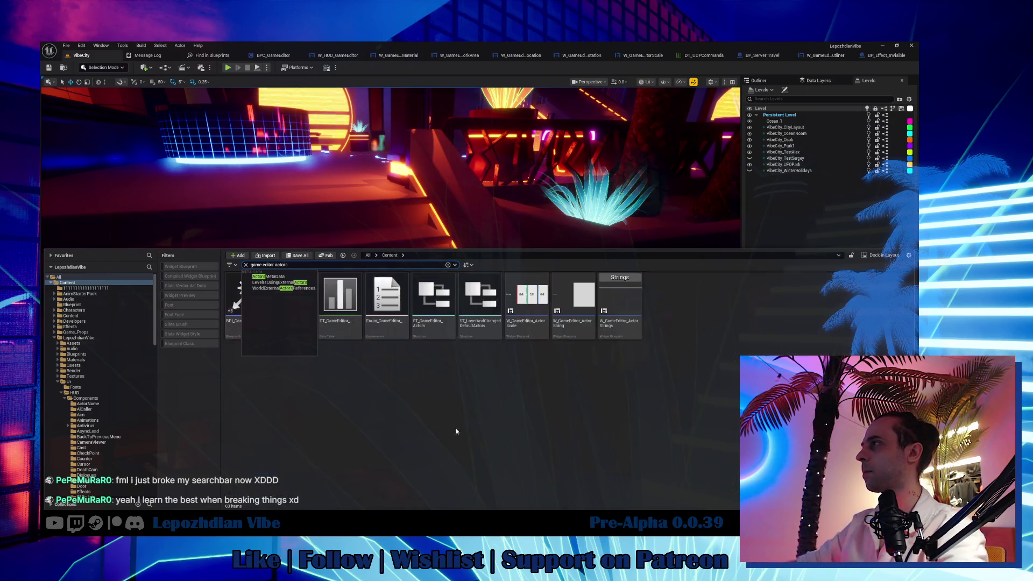
left_click(291, 301)
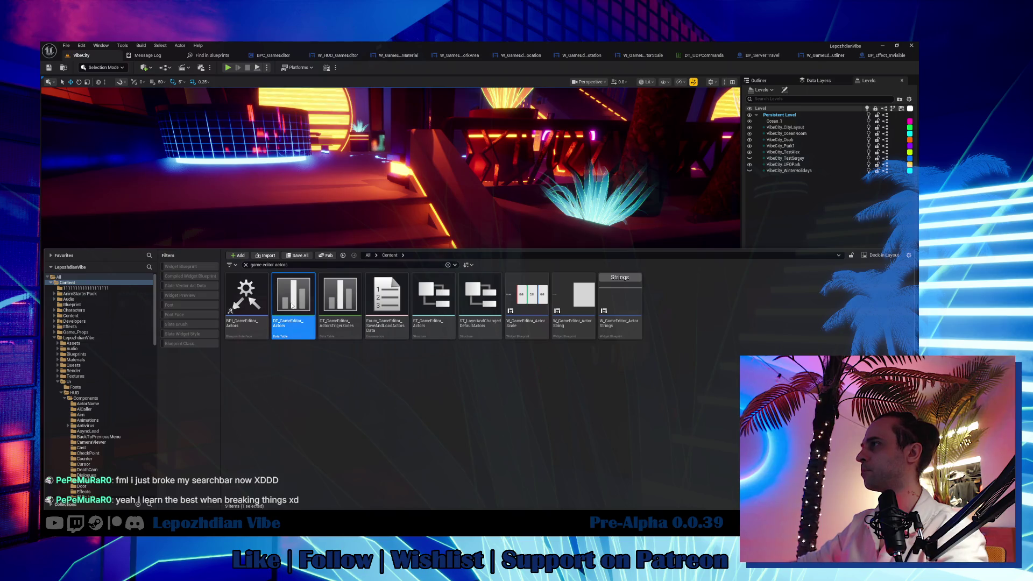
double_click(291, 304)
scroll(289, 205, "down", 10)
scroll(285, 215, "down", 20)
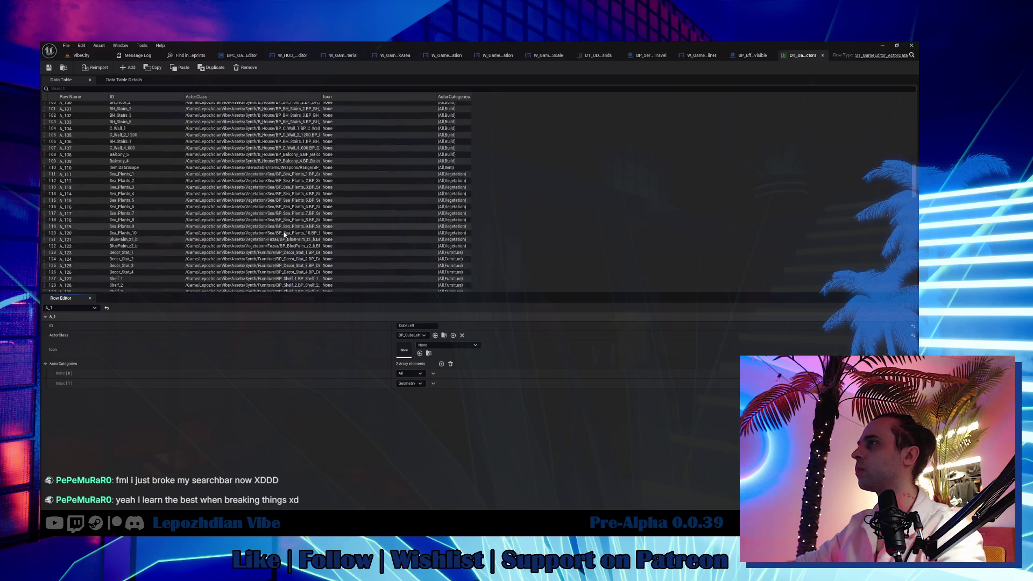
scroll(253, 245, "down", 16)
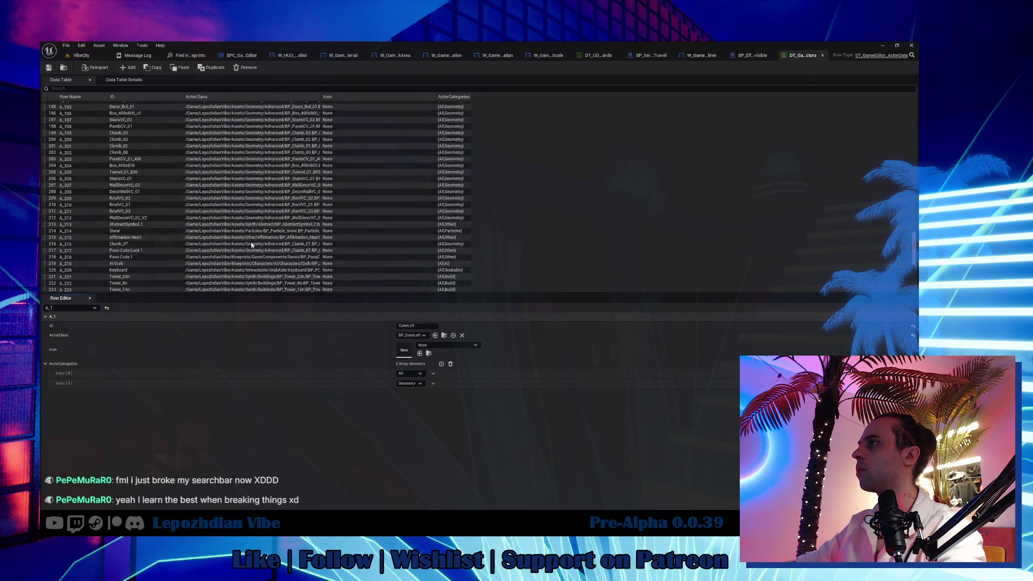
scroll(240, 246, "down", 2)
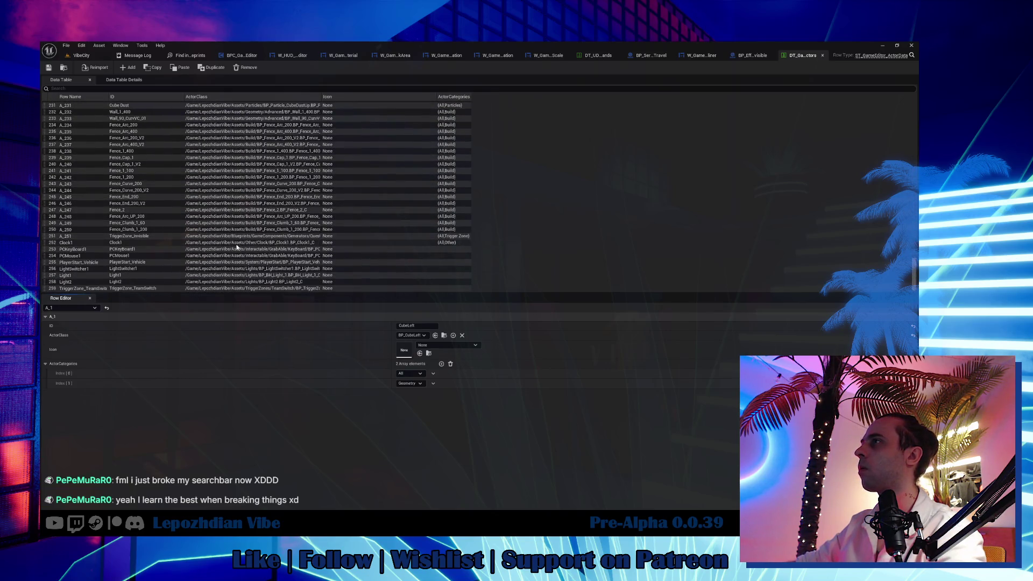
left_click(148, 237)
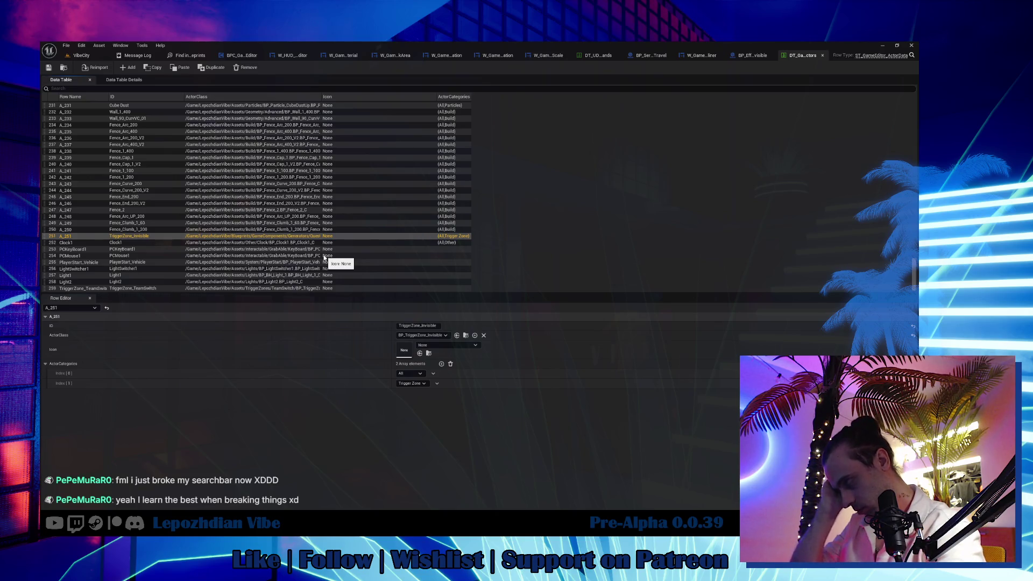
right_click(80, 55)
left_click(101, 97)
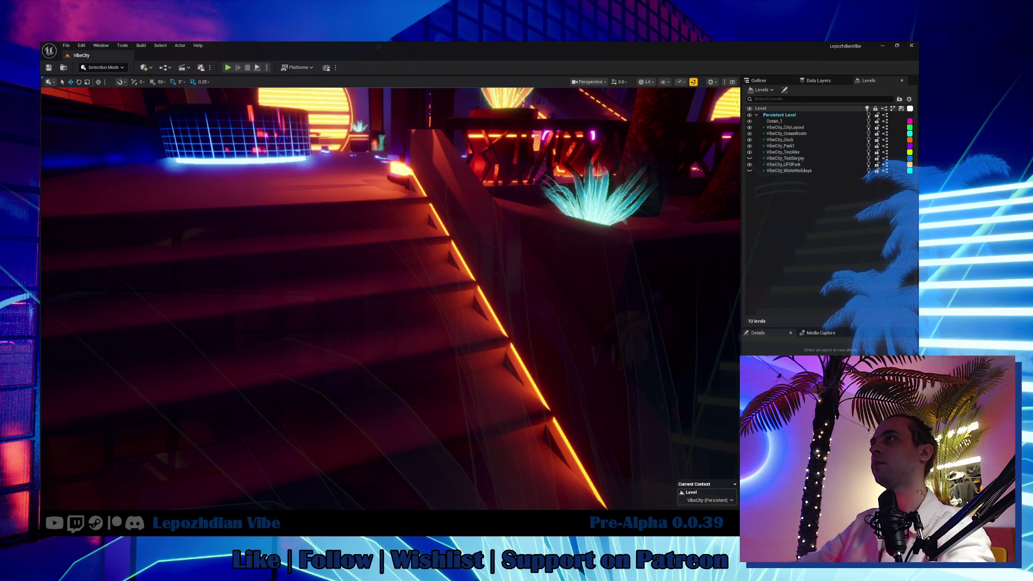
Jump the viewport to the neon building exterior and bring up the content drawer.
key("1")
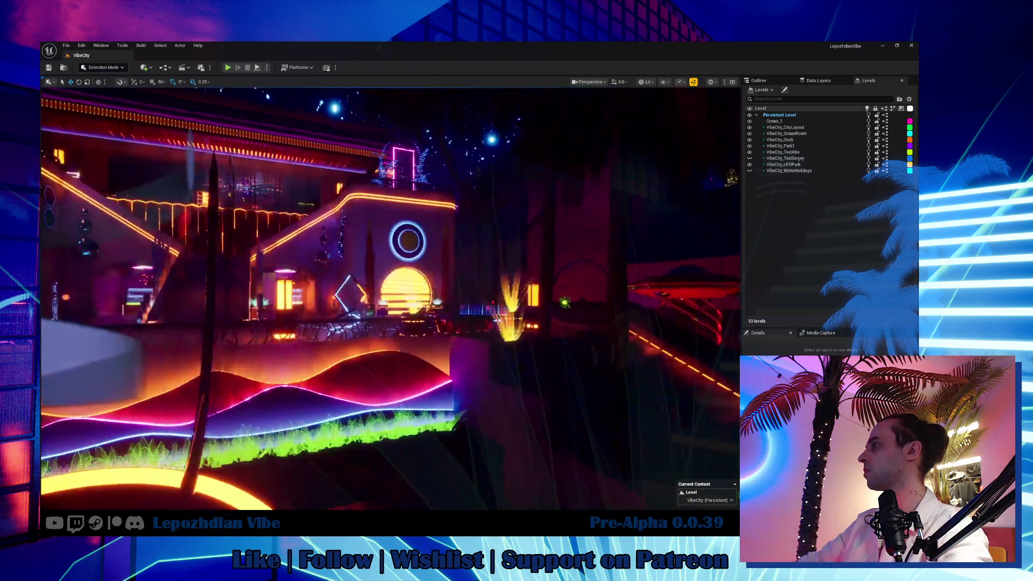
key("ctrl+space")
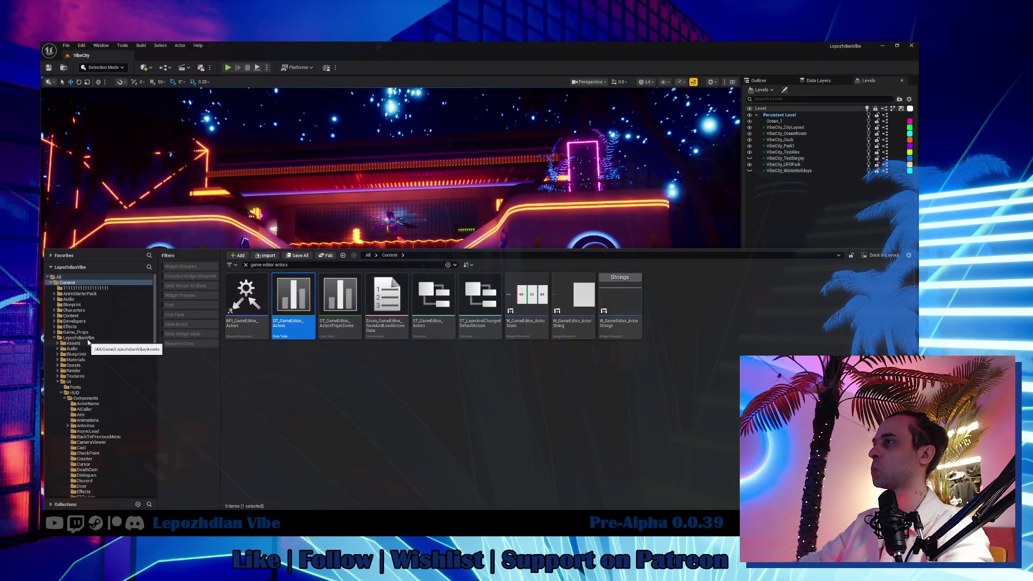
Search 'map load' in LepozhdianVibe, open W_GameEditor_SaveOrLoadFile_OpenMap, and review its event graph.
left_click(78, 337)
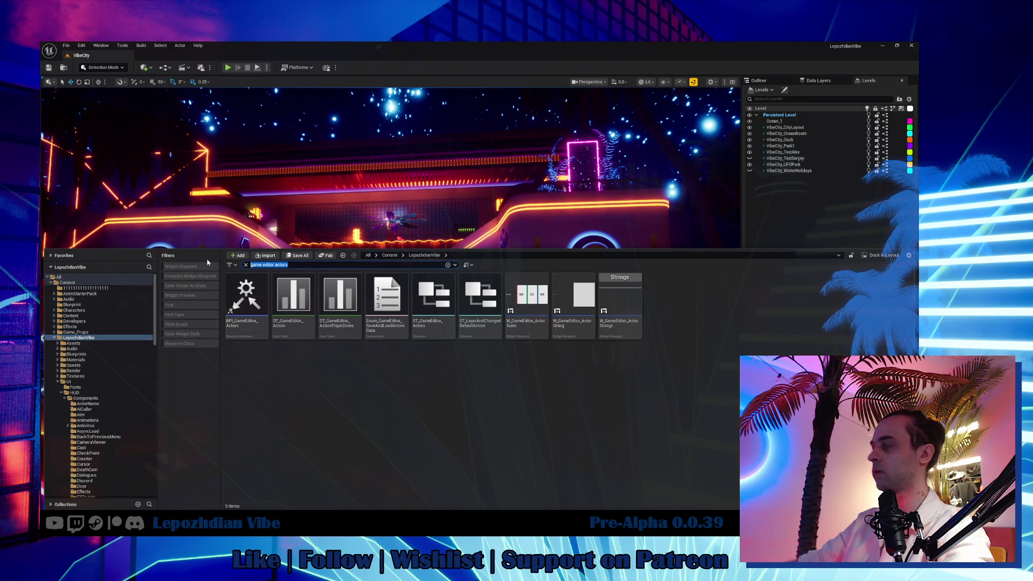
type("map")
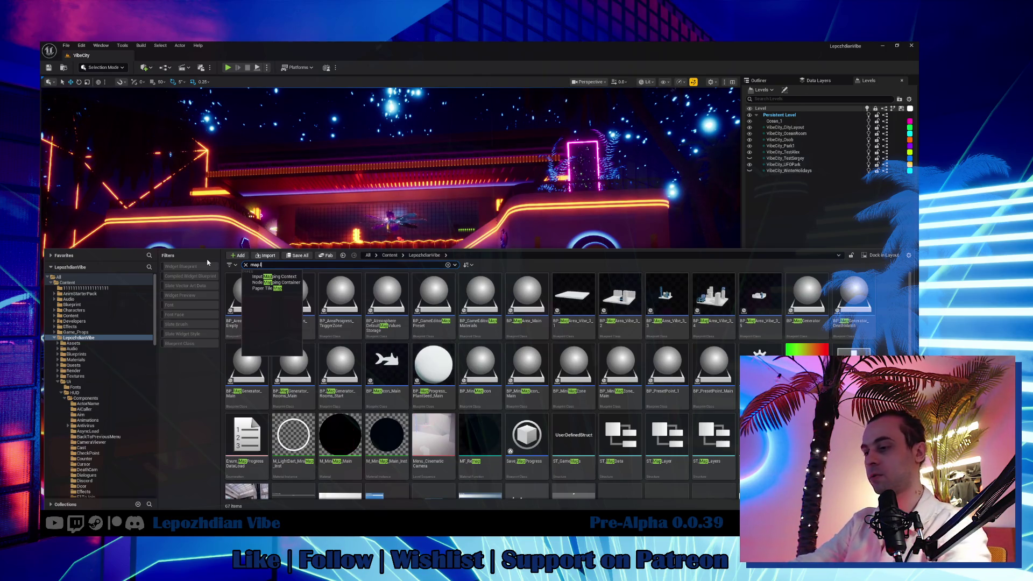
type("load")
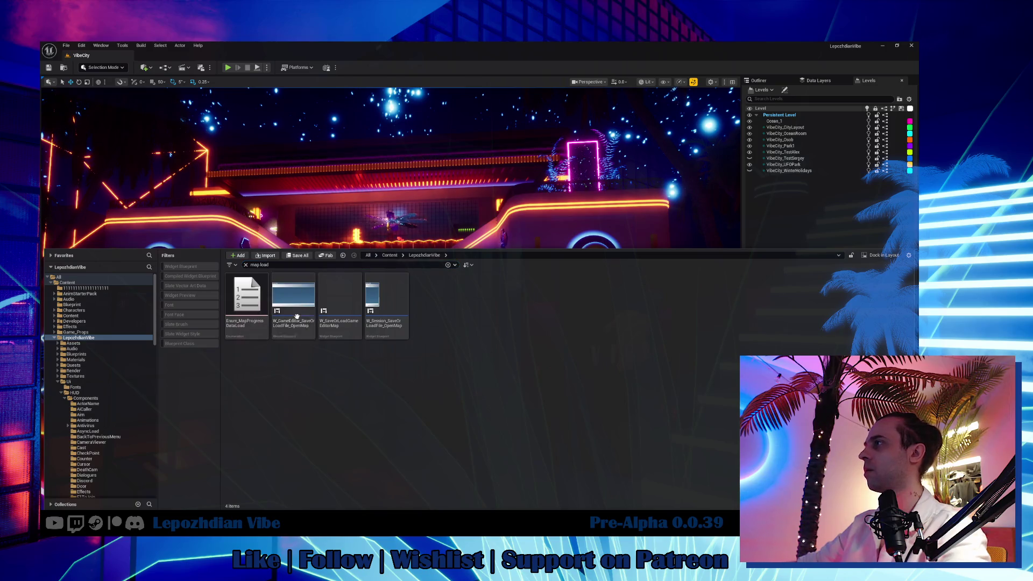
left_click(297, 317)
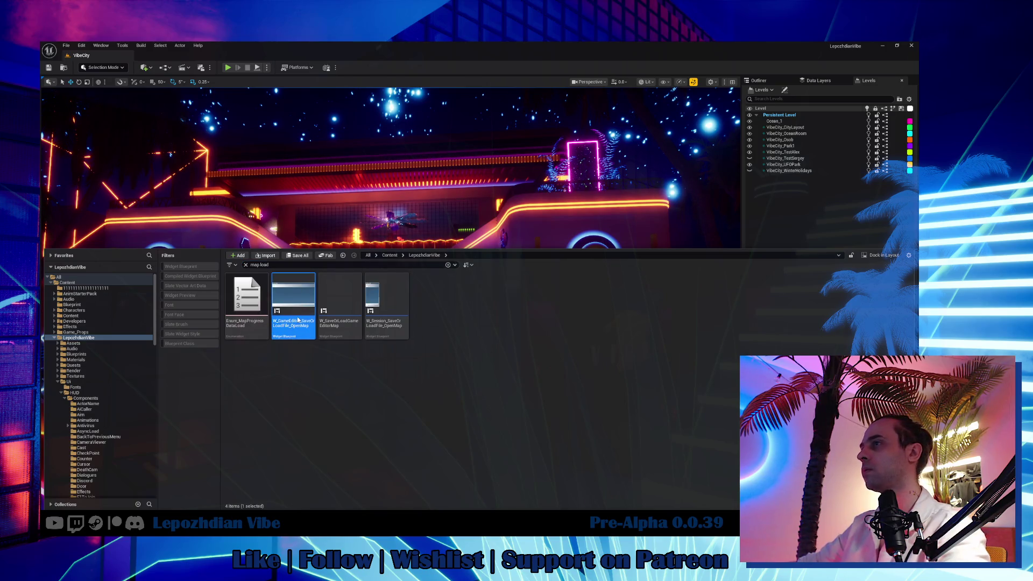
double_click(299, 320)
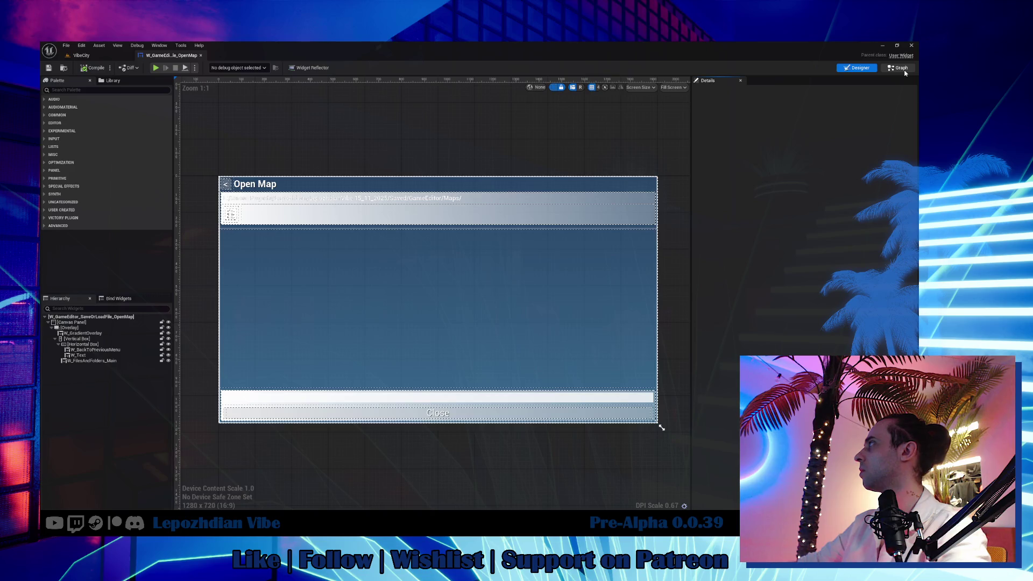
left_click(903, 69)
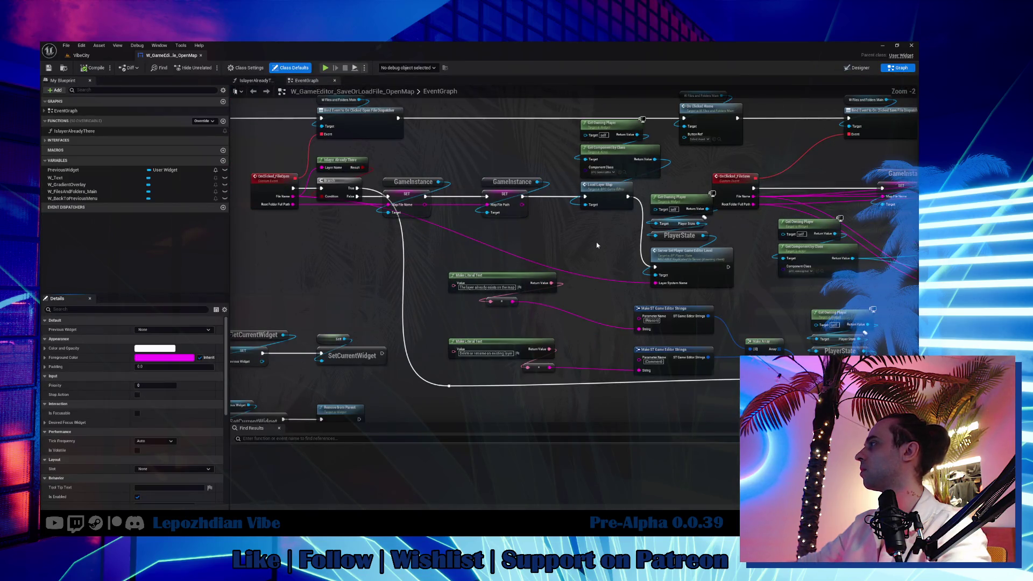
left_click_drag(588, 243, 541, 241)
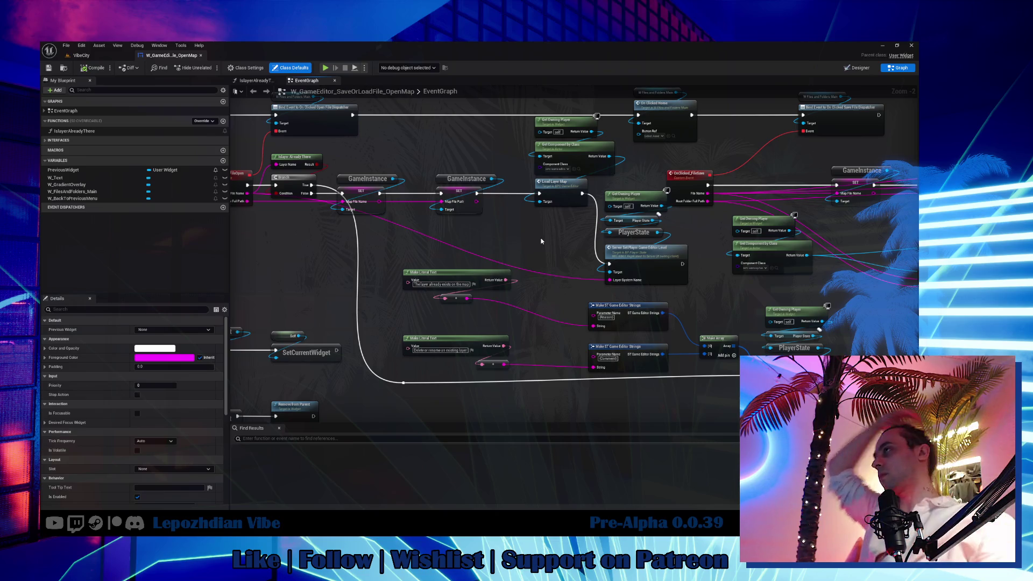
left_click(109, 57)
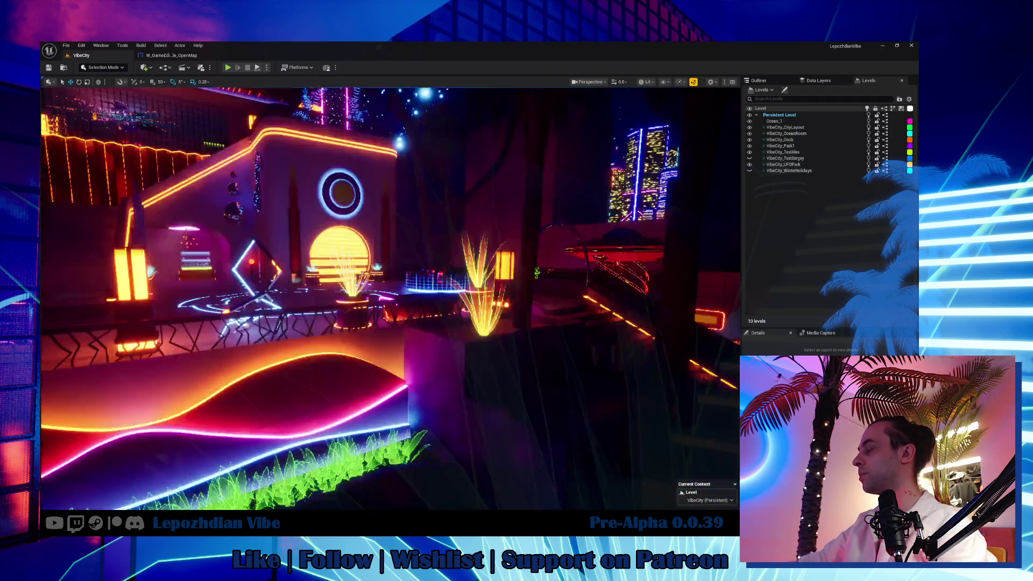
Close the OpenMap widget tab, reopen the content drawer, and search for 'ulayer main'.
left_click_drag(479, 290, 479, 322)
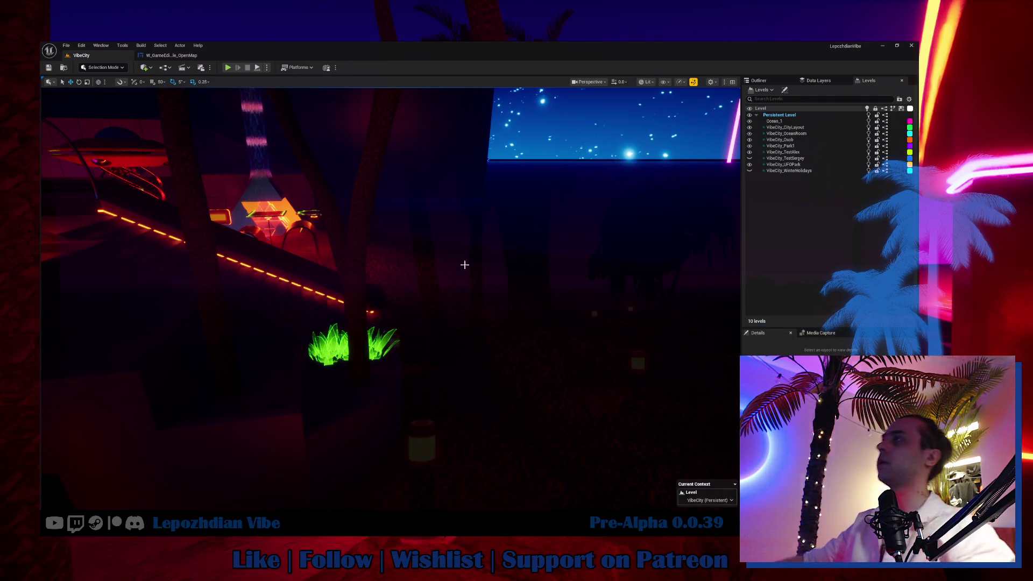
left_click(201, 54)
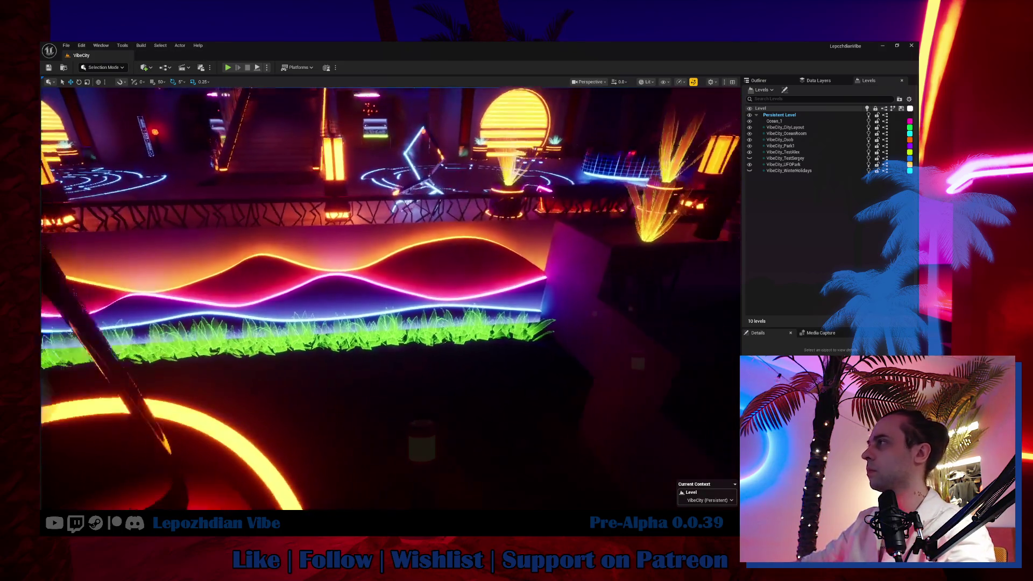
key("ctrl+space")
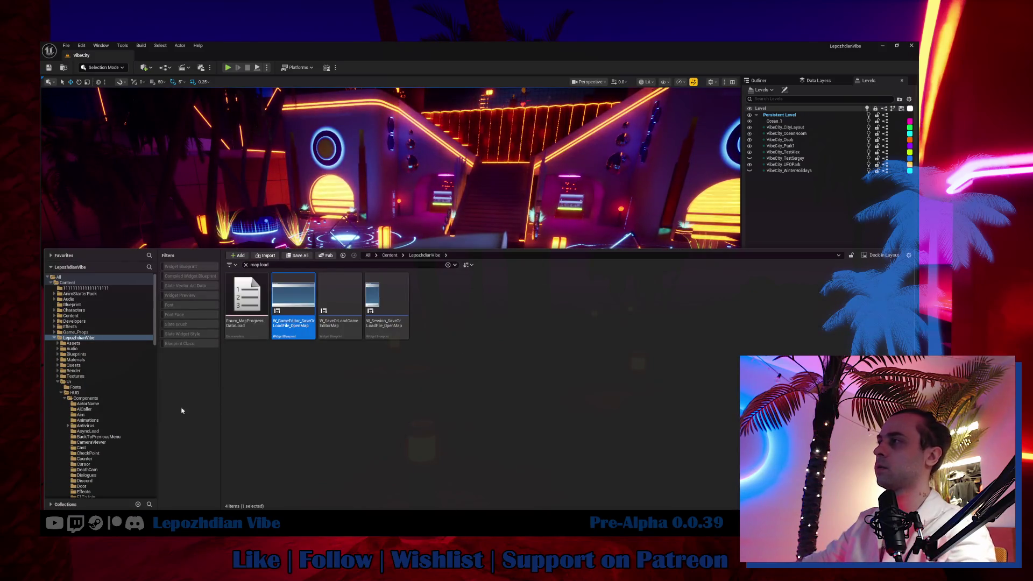
left_click(58, 382)
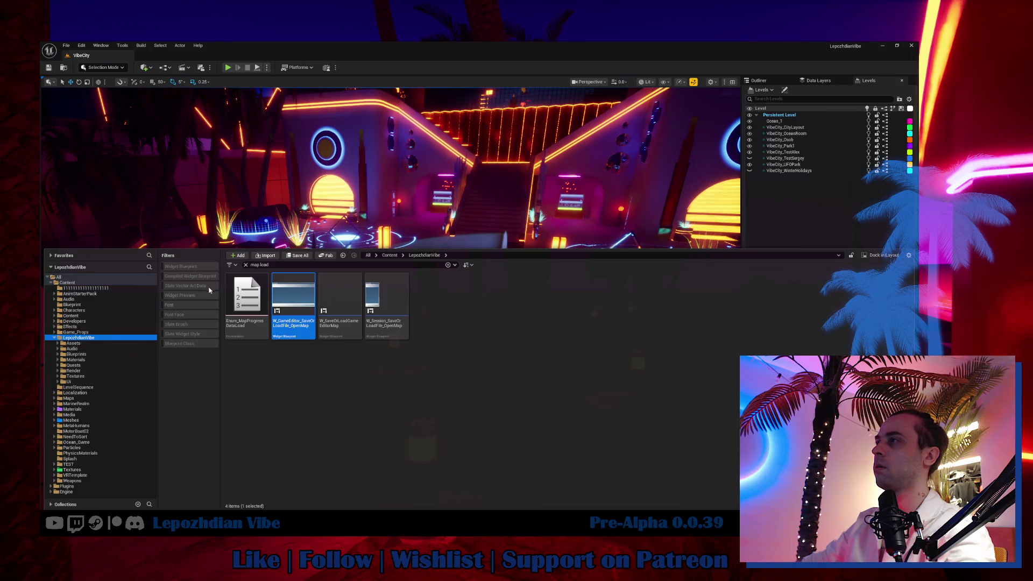
left_click(267, 265)
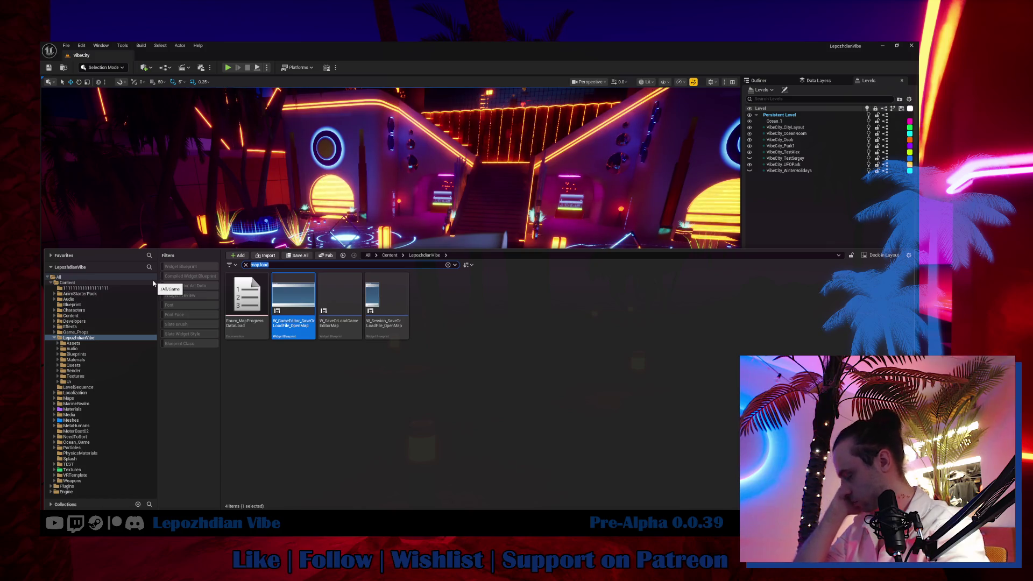
type("u")
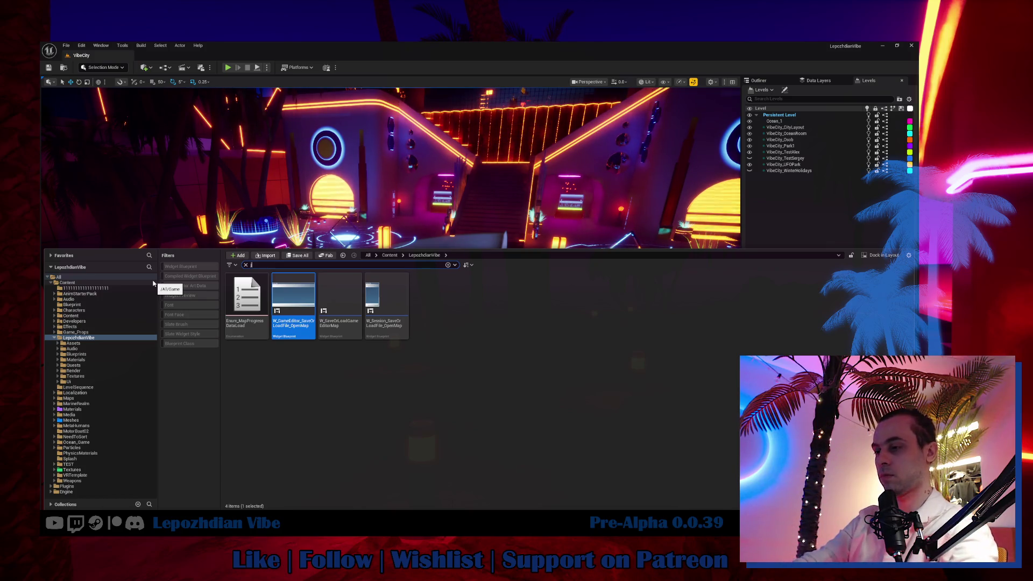
type("laye")
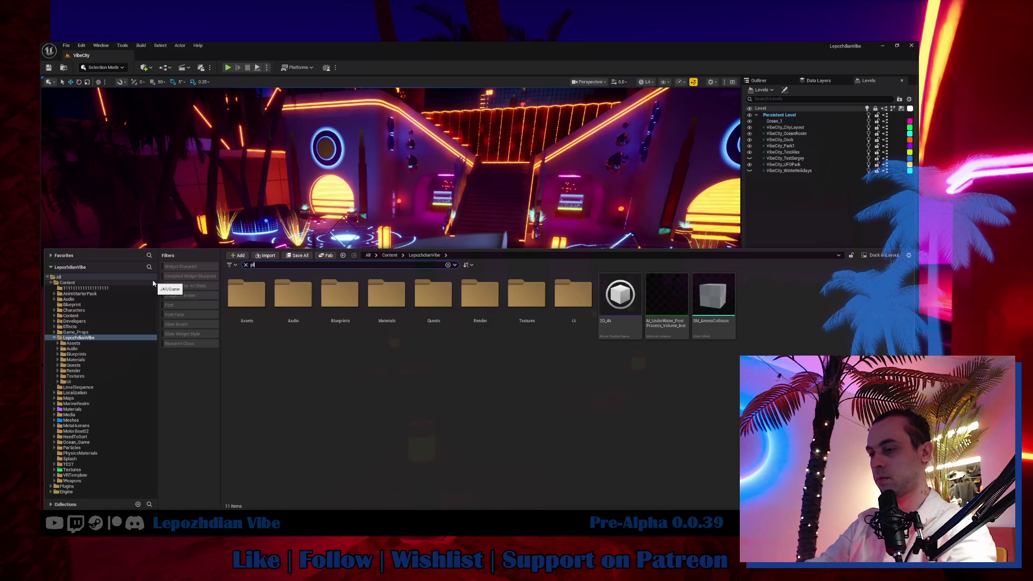
type("r main")
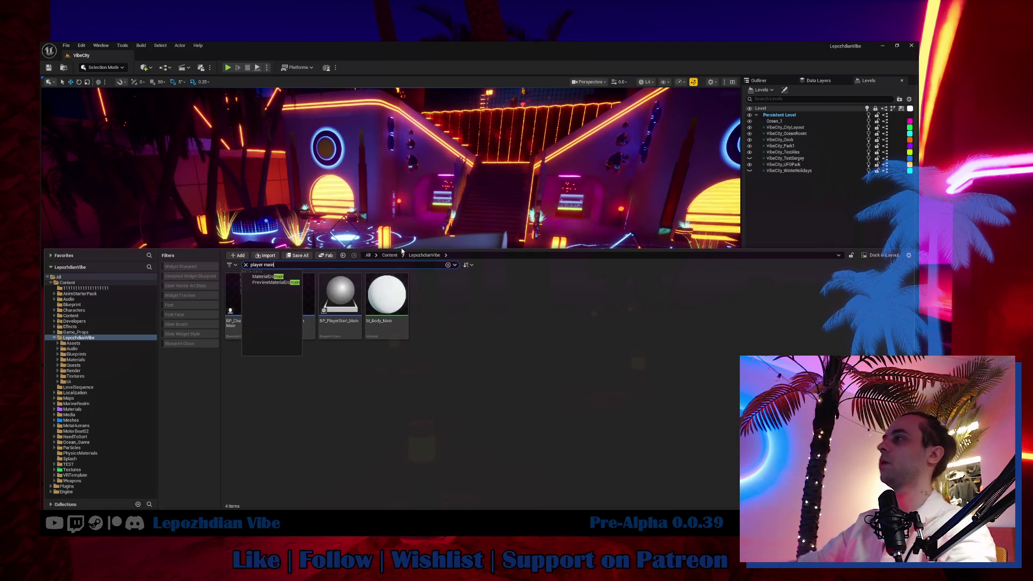
Open BP_Character_Player_Main from the search results and view its EventGraph input logic.
double_click(257, 289)
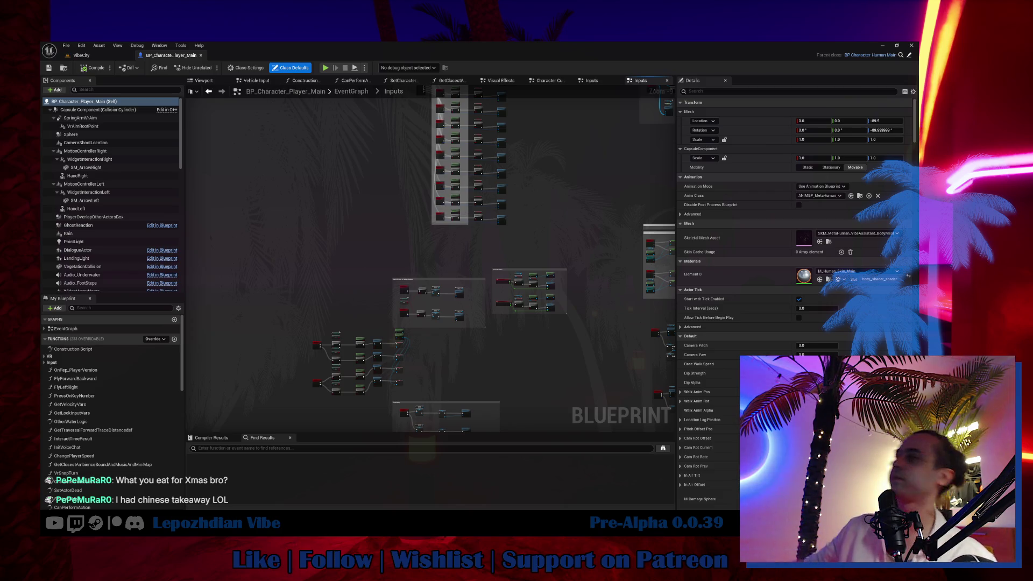
left_click_drag(509, 362, 501, 330)
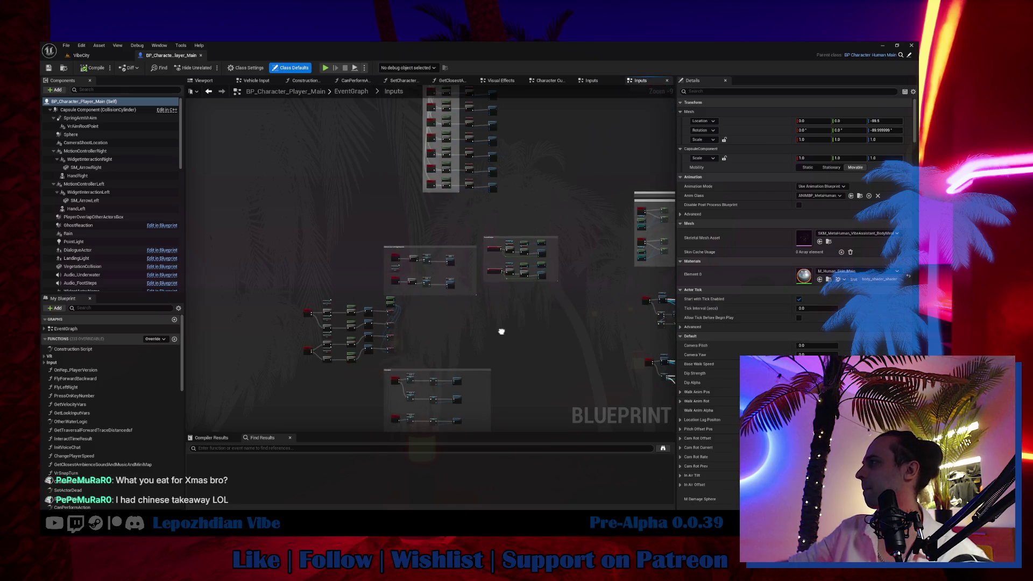
Filter My Blueprint by 'jump', go to InputAction Jump, and select its GetEffect, Branch and Jump nodes.
left_click(95, 308)
type("jump")
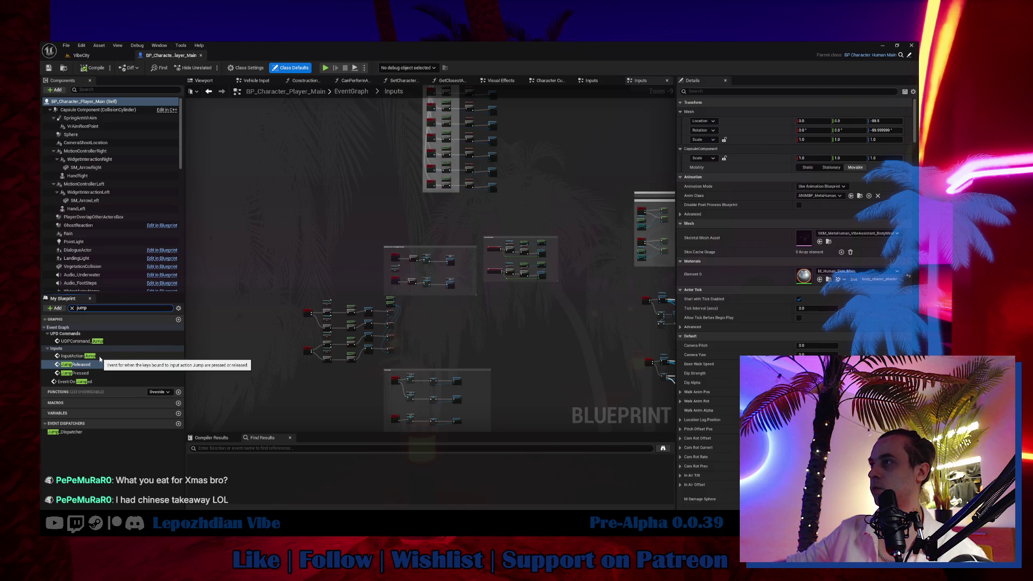
left_click(99, 358)
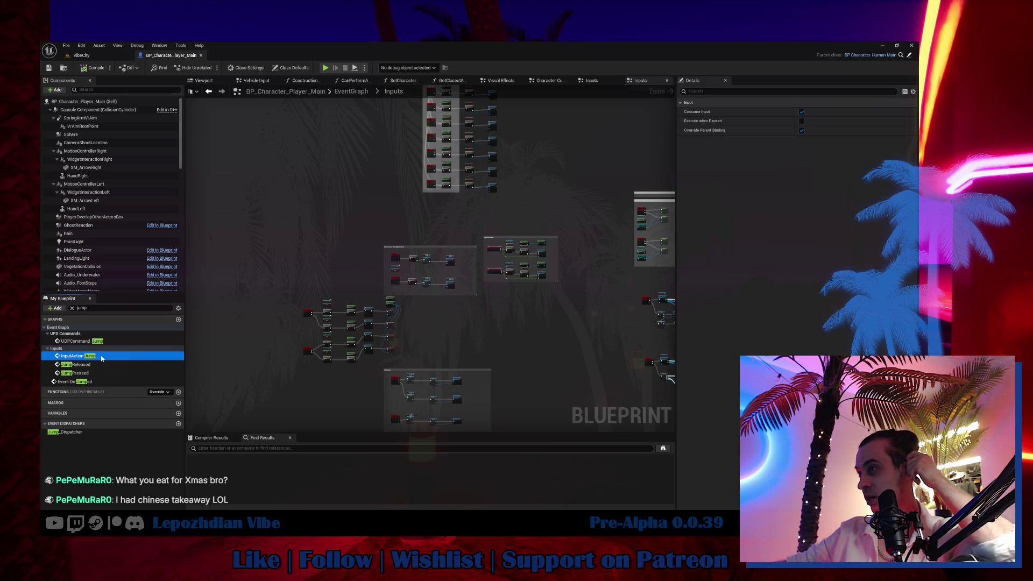
double_click(101, 357)
mouse_move(492, 271)
left_mouse_down()
mouse_move(420, 301)
mouse_move(323, 204)
left_mouse_up()
mouse_move(431, 270)
left_mouse_down()
mouse_move(369, 298)
mouse_move(251, 316)
mouse_move(216, 308)
mouse_move(373, 262)
mouse_move(220, 234)
mouse_move(313, 224)
mouse_move(196, 178)
left_mouse_up()
mouse_move(431, 269)
left_mouse_down()
mouse_move(299, 213)
mouse_move(323, 203)
mouse_move(584, 265)
left_mouse_up()
mouse_move(200, 182)
left_mouse_down()
mouse_move(360, 248)
mouse_move(584, 312)
left_mouse_up()
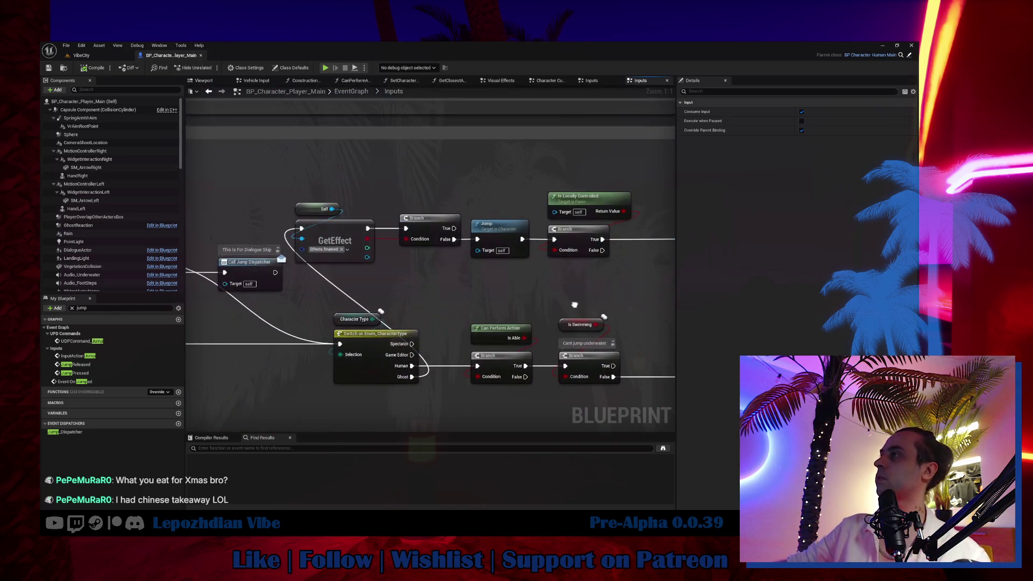
mouse_move(306, 165)
left_mouse_down()
mouse_move(358, 195)
mouse_move(554, 259)
mouse_move(564, 246)
mouse_move(582, 291)
left_mouse_up()
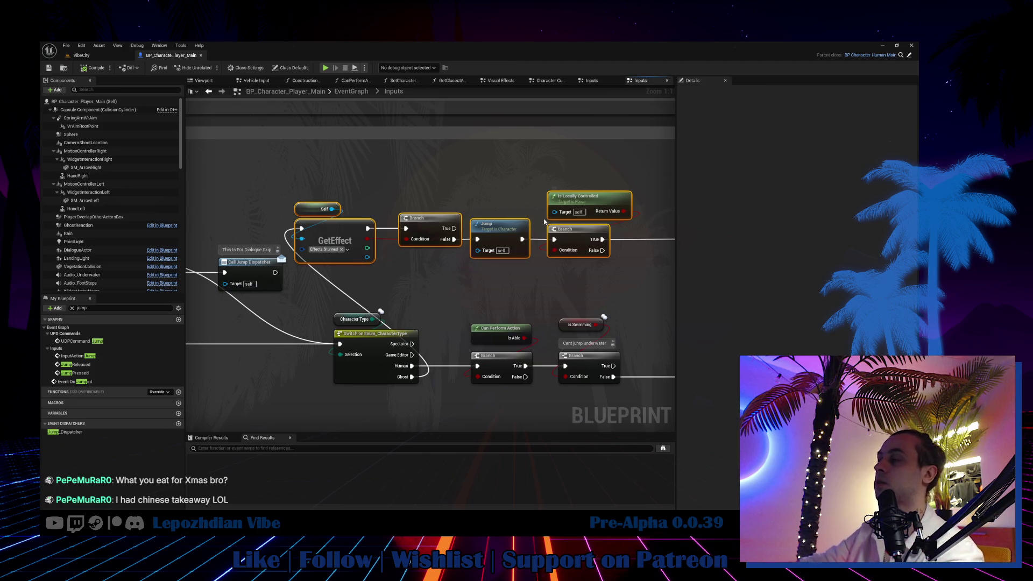
Move the Switch on Enum and Call Jump Dispatcher nodes to the left.
left_click_drag(525, 277, 410, 225)
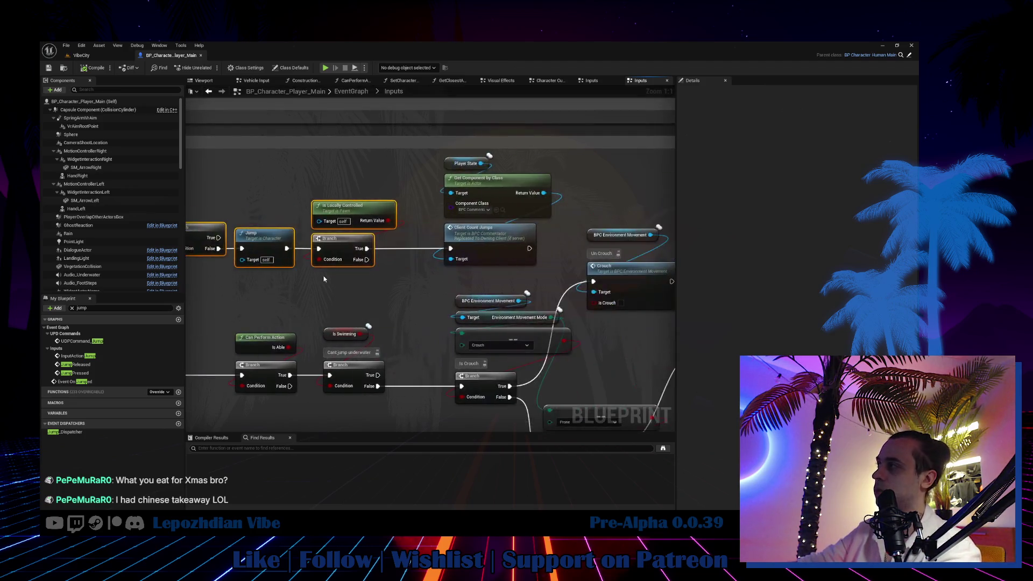
scroll(411, 225, "down", 2)
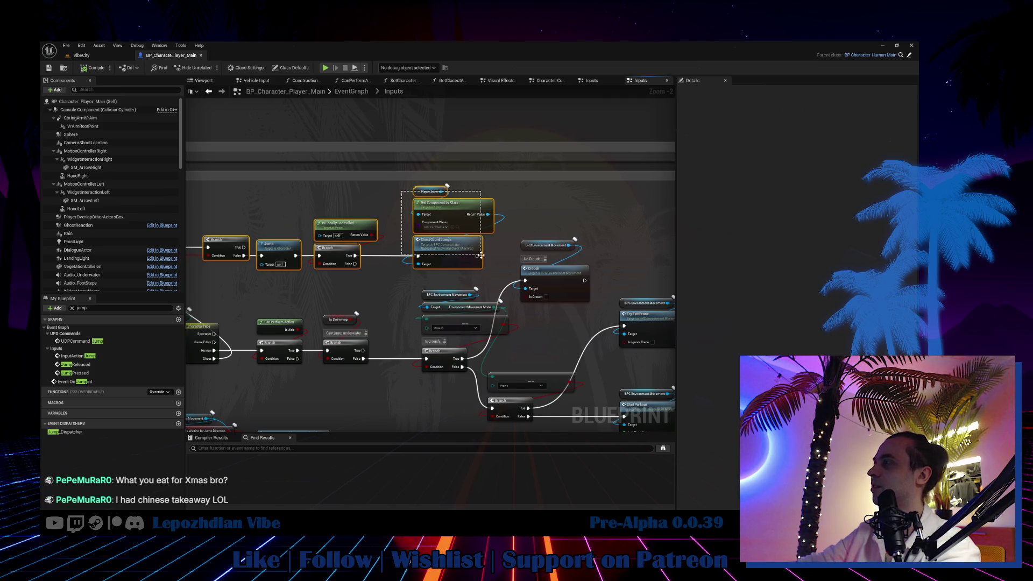
scroll(366, 213, "down", 4)
mouse_move(355, 218)
left_mouse_down()
mouse_move(567, 240)
mouse_move(563, 249)
left_mouse_up()
scroll(425, 231, "up", 3)
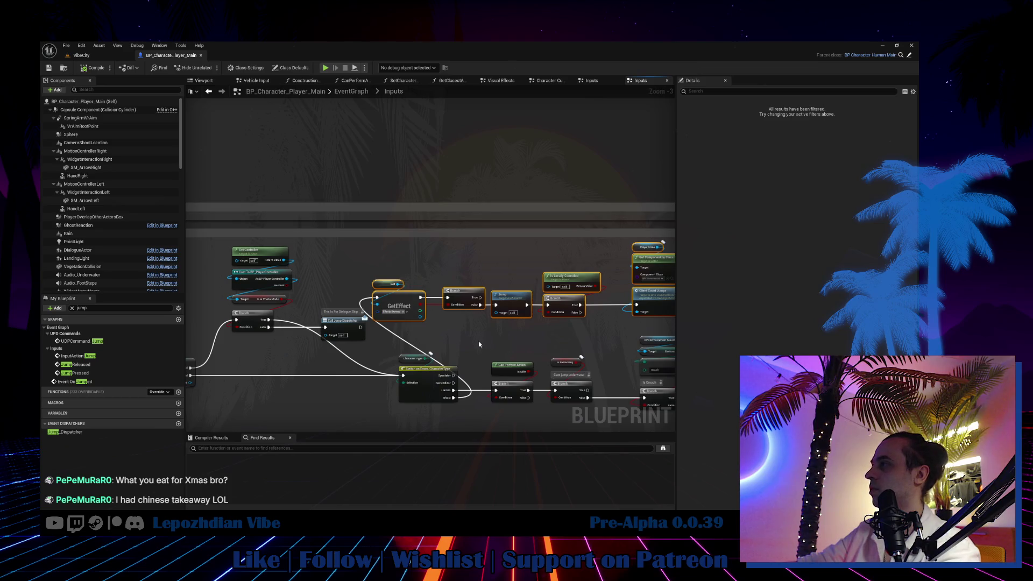
left_click_drag(479, 345, 608, 295)
left_click_drag(562, 345, 446, 347)
left_click(473, 271, "ctrl")
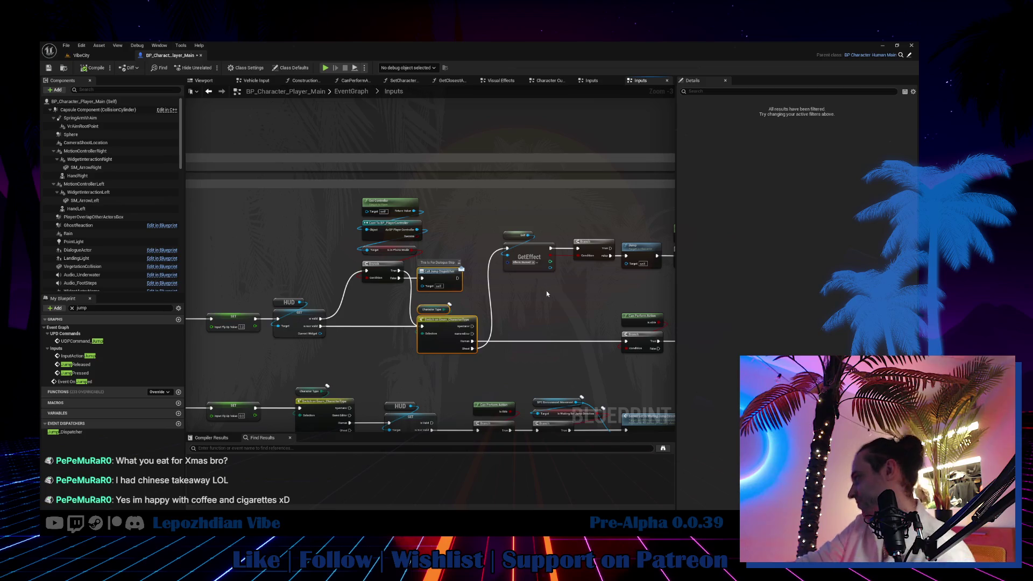
Move the Self, GetEffect, Branch, Jump and Is Locally Controlled nodes left.
left_click_drag(567, 292, 445, 277)
left_click_drag(390, 203, 446, 258)
scroll(444, 252, "up", 3)
left_click_drag(393, 230, 361, 229)
left_click_drag(487, 229, 438, 228)
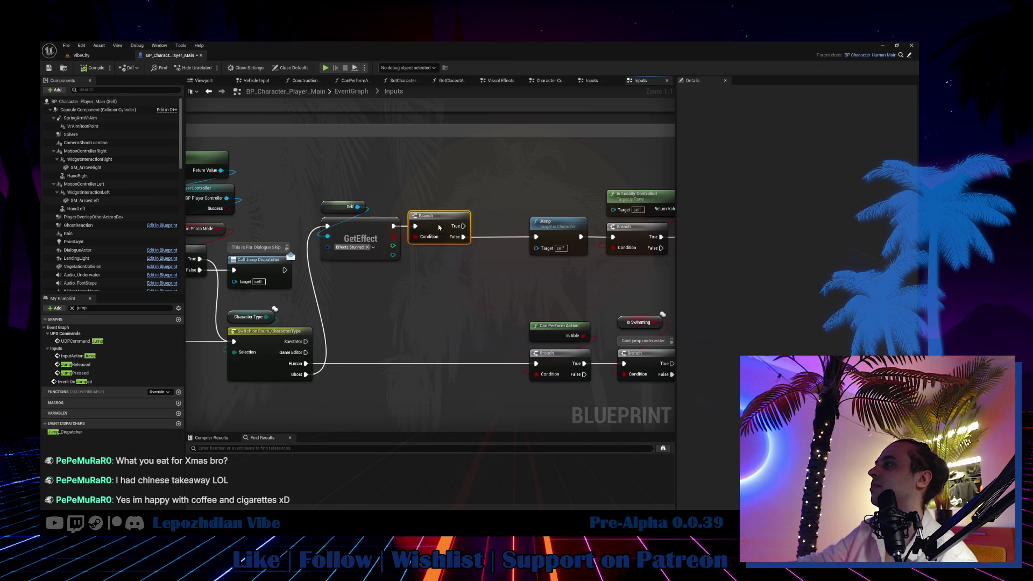
left_click_drag(558, 231, 348, 262)
mouse_move(538, 215)
left_mouse_down()
mouse_move(483, 260)
mouse_move(429, 260)
left_mouse_up()
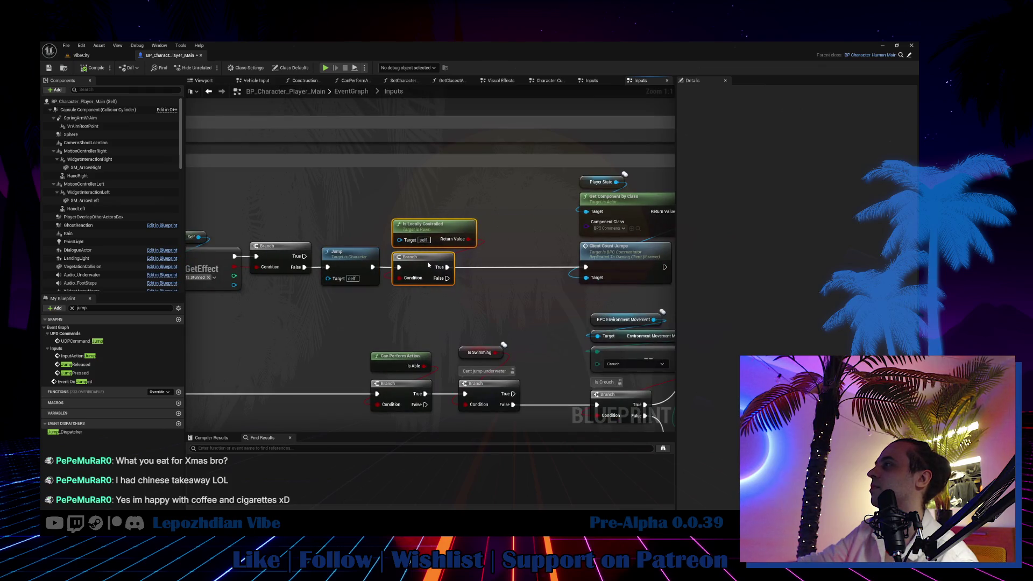
mouse_move(546, 181)
left_mouse_down()
mouse_move(634, 257)
mouse_move(543, 262)
left_mouse_up()
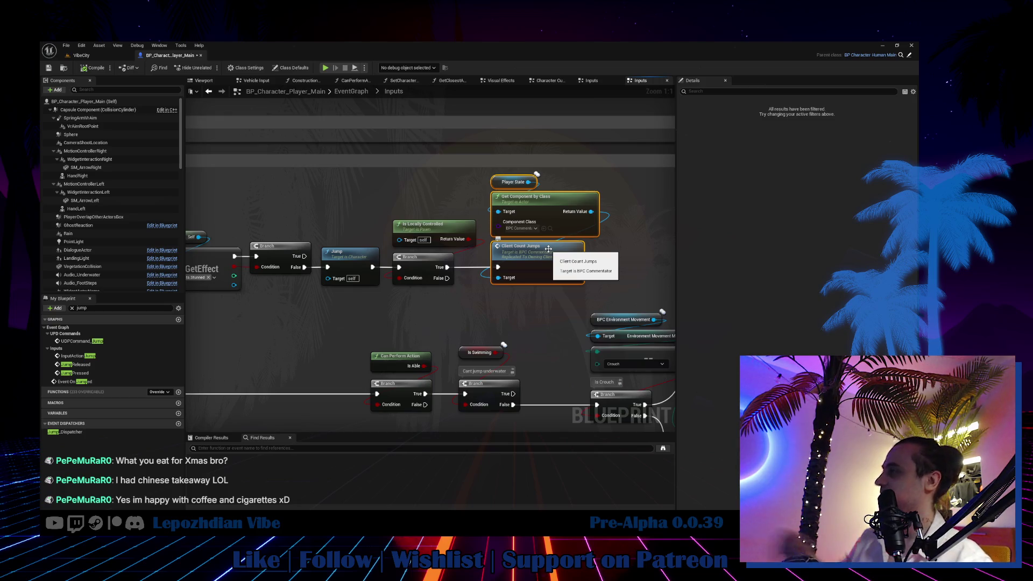
Tidy Is Locally Controlled and select the Player State, Client Count Jumps group, then return to VibeCity.
left_click(484, 232)
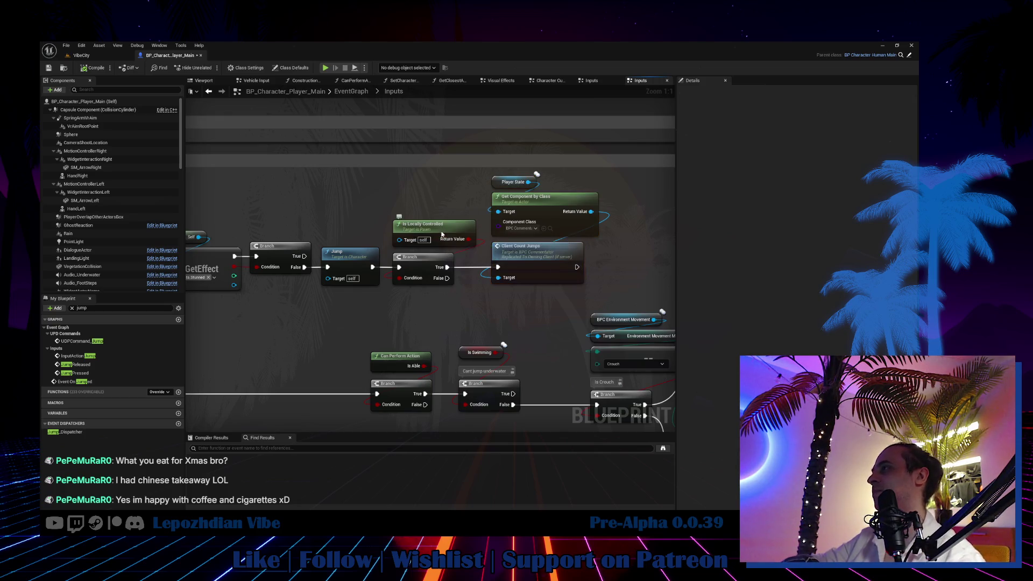
left_click_drag(442, 234, 442, 227)
key("ctrl+z")
left_click_drag(524, 269, 613, 245)
mouse_move(515, 279)
left_mouse_down()
mouse_move(383, 294)
mouse_move(288, 251)
mouse_move(307, 268)
left_mouse_up()
left_click(81, 55)
Set the Net Mode to Play As Client and start a play-in-editor test.
left_click(267, 67)
mouse_move(347, 221)
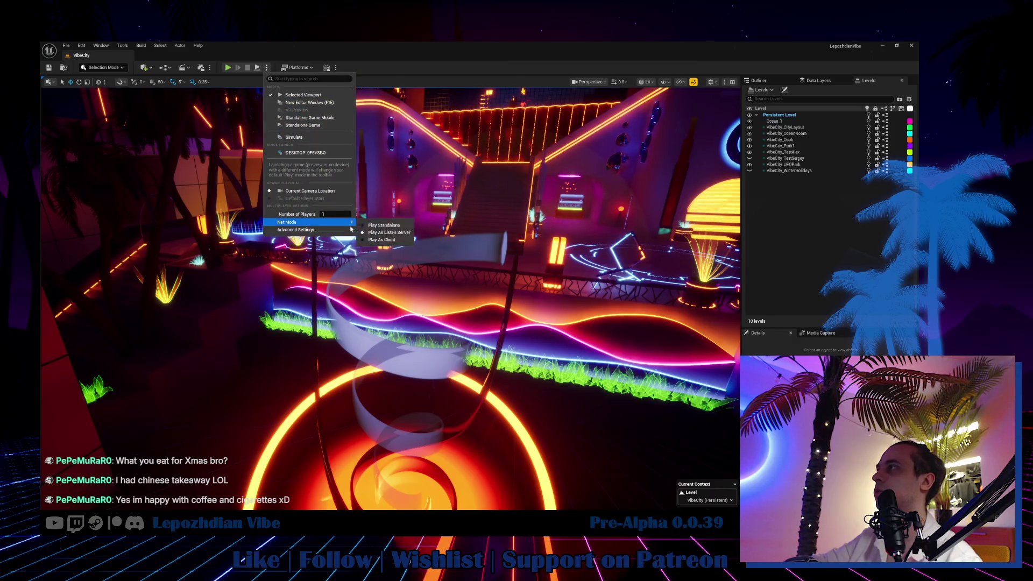
left_click(385, 240)
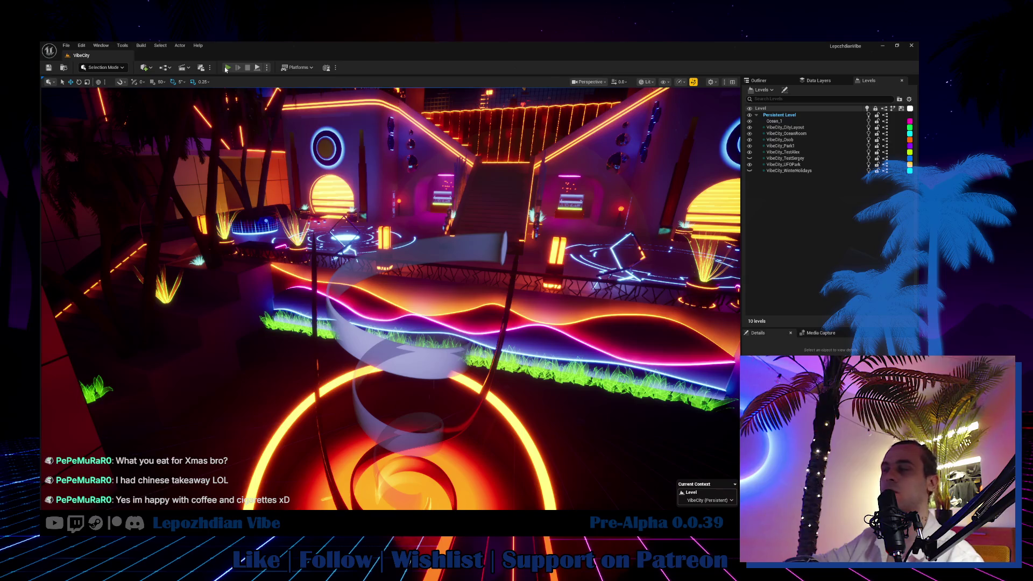
left_click(226, 68)
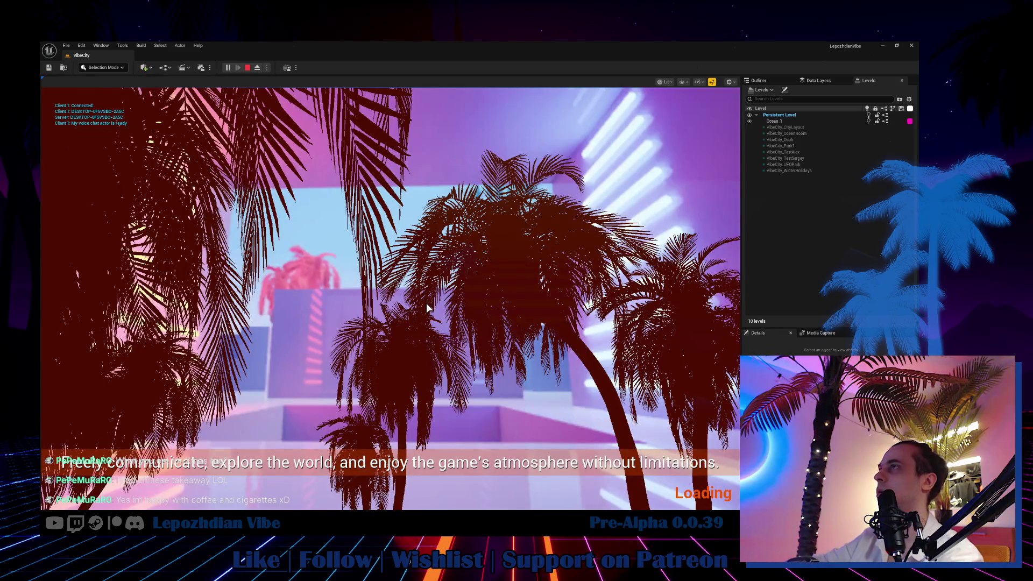
In the in-game Vibe Editor, apply Emissive_Base to the floor, exit, and stop the session.
key("Tab")
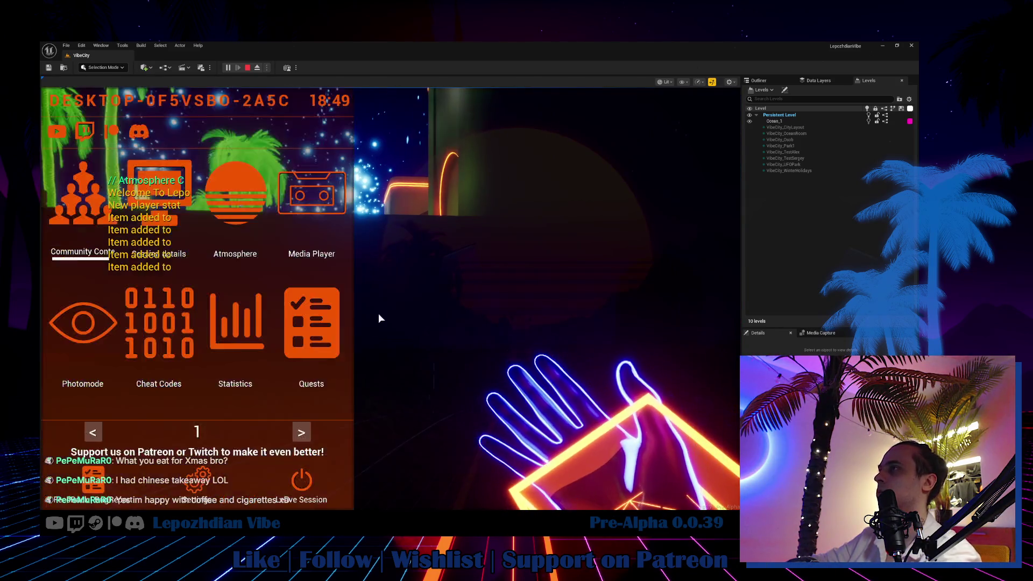
left_click(302, 433)
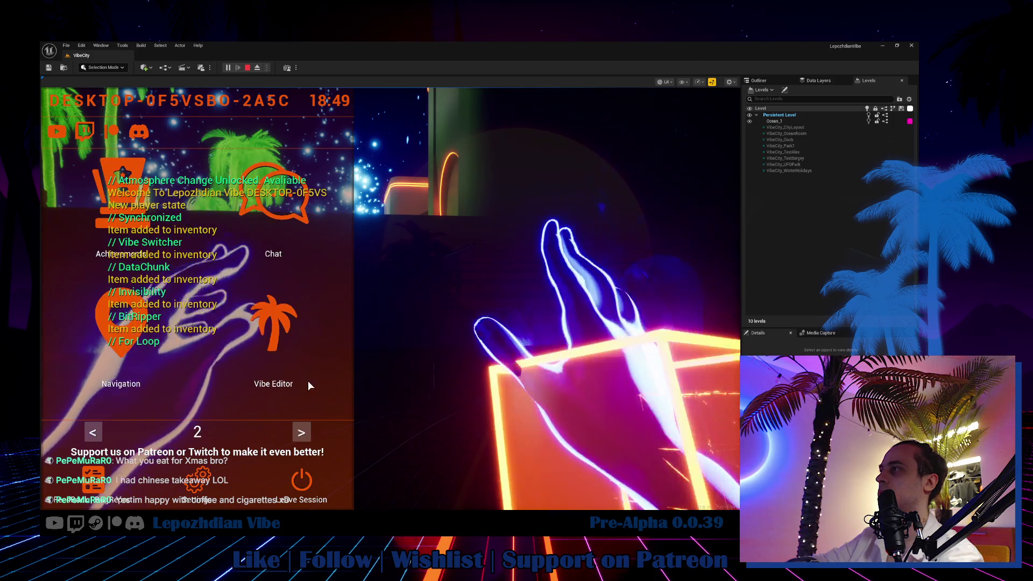
left_click(282, 345)
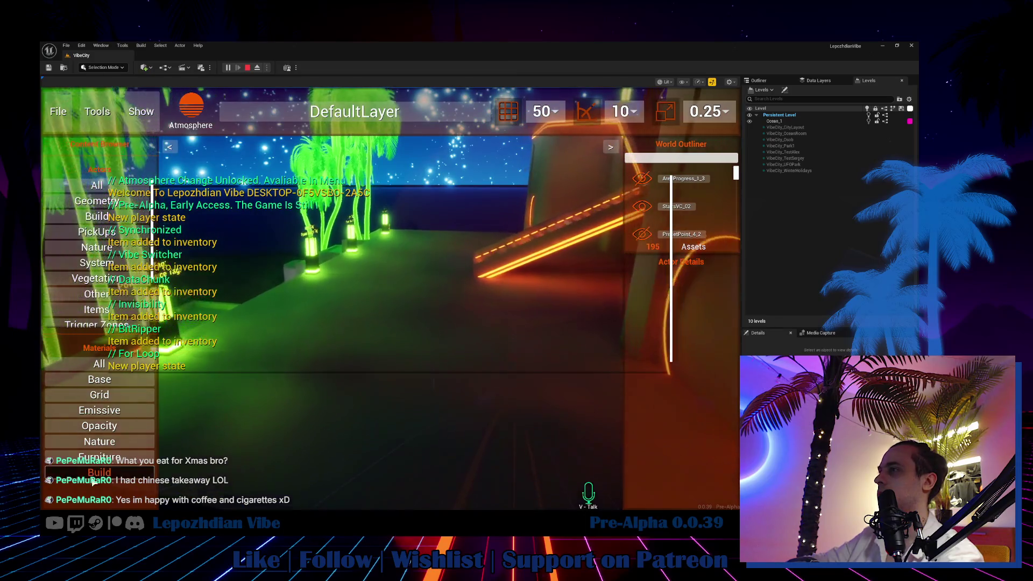
left_click(98, 408)
mouse_move(96, 424)
left_mouse_down()
mouse_move(346, 431)
mouse_move(338, 439)
left_mouse_up()
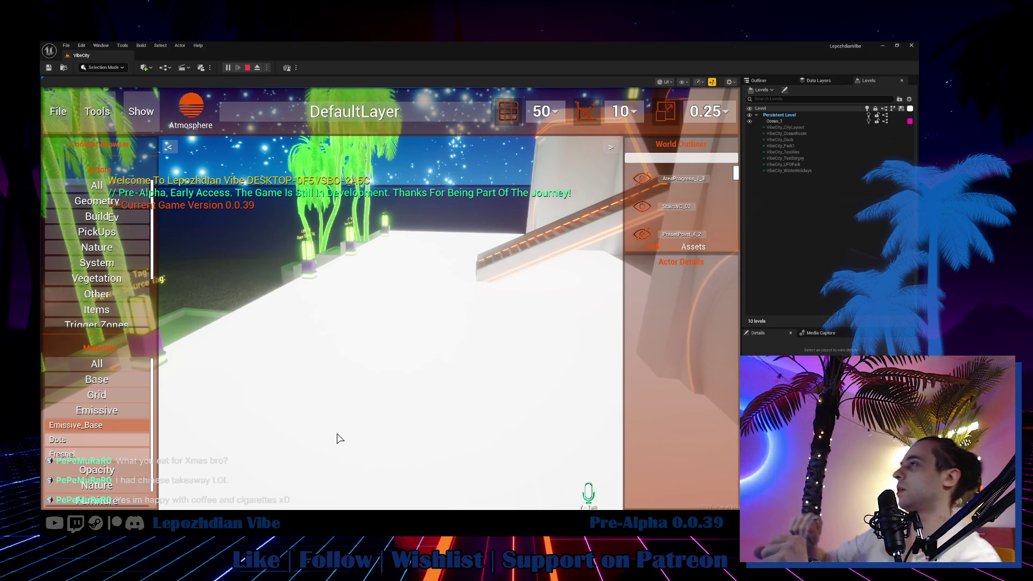
left_click(65, 115)
left_click(434, 276)
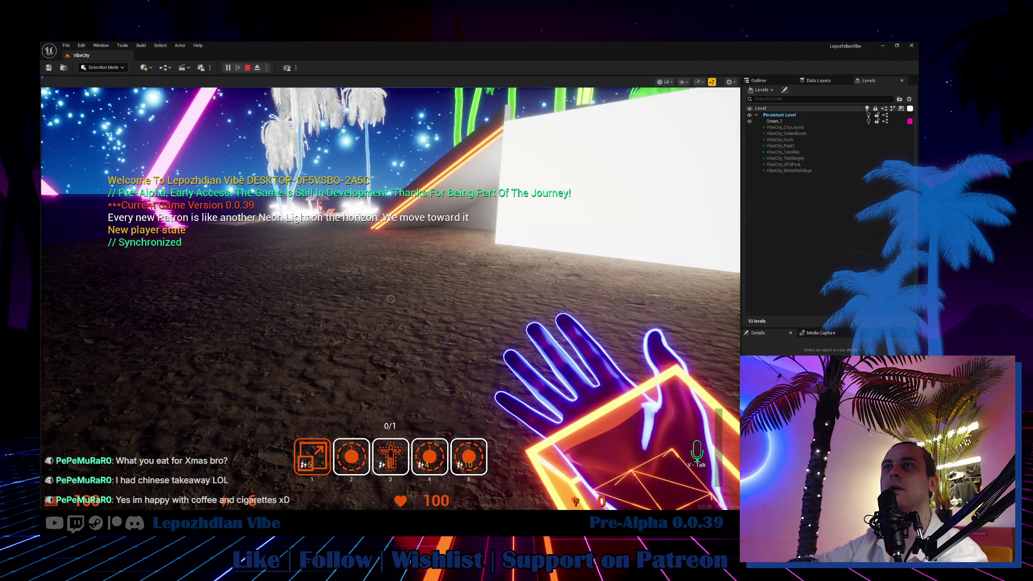
key("Escape")
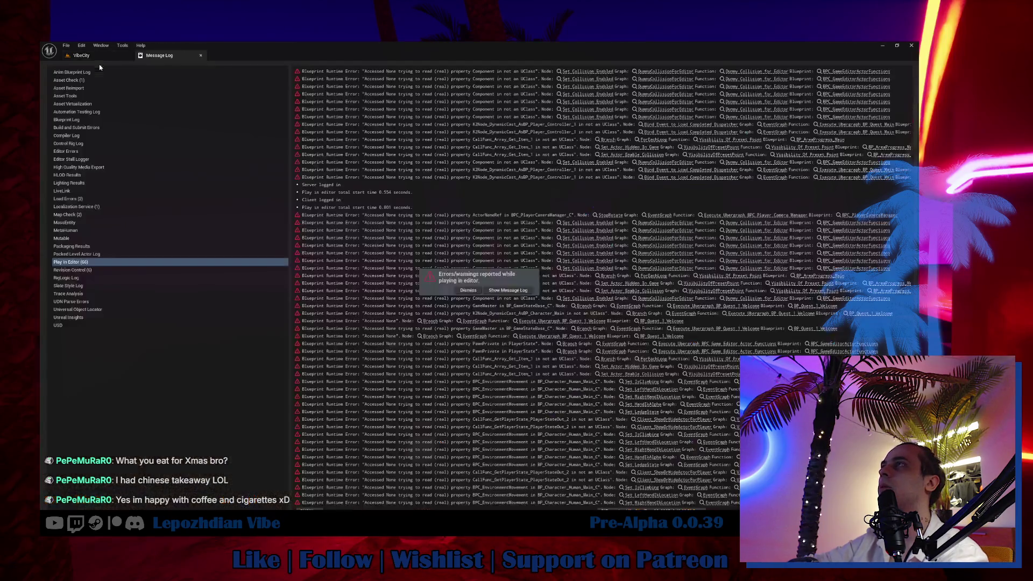
Choose the network mode for the next test and start another play-in-editor session.
left_click(267, 67)
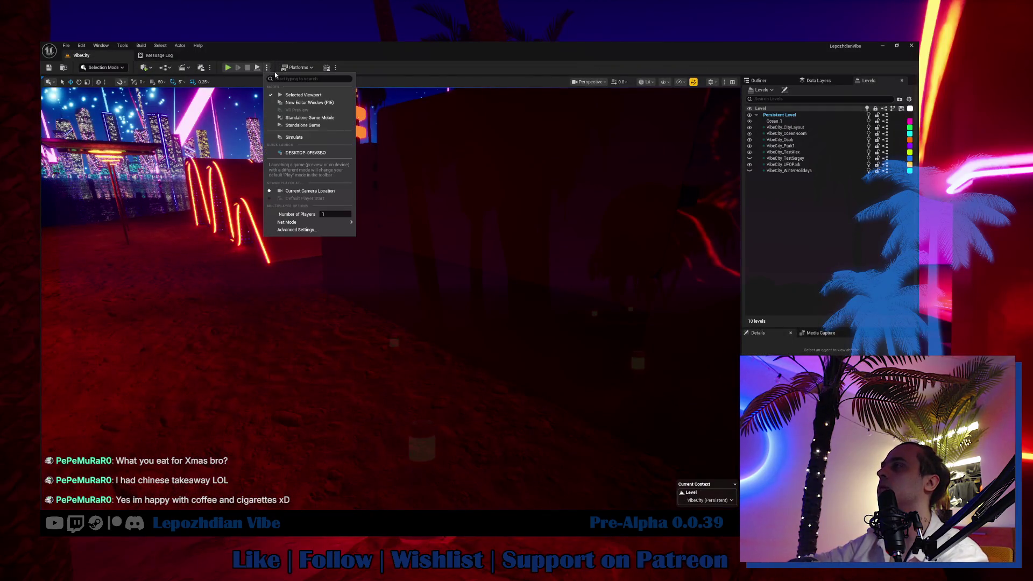
mouse_move(323, 222)
left_click(379, 230)
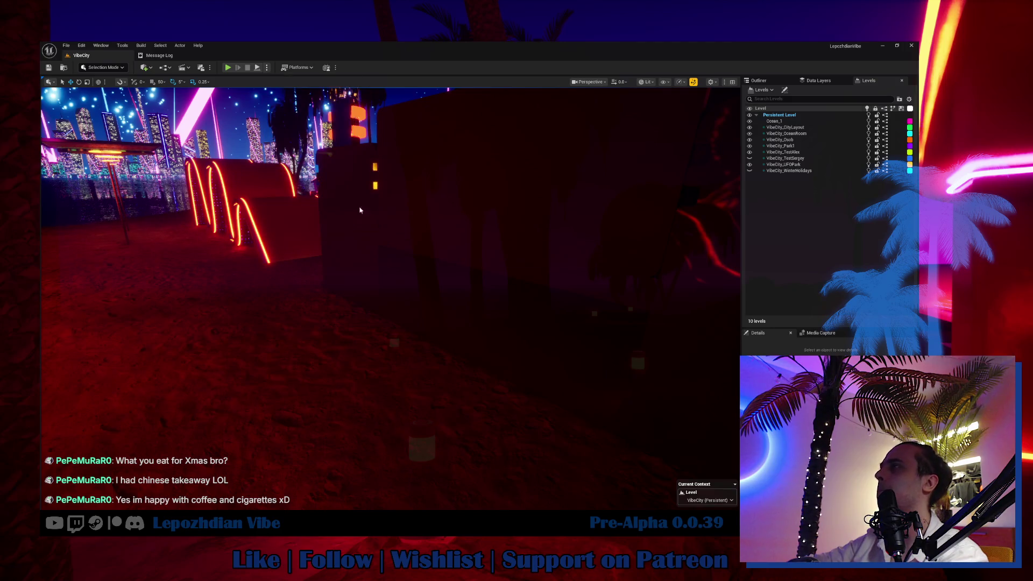
left_click(228, 67)
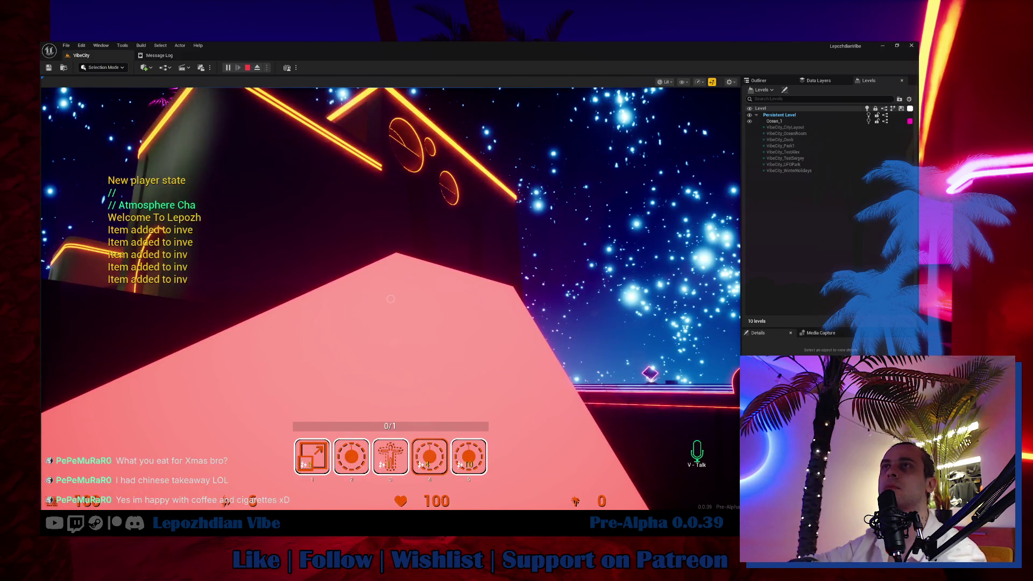
Test jumping near the neon beach with hotbar item 3, then free the mouse and stop play.
left_click(390, 298)
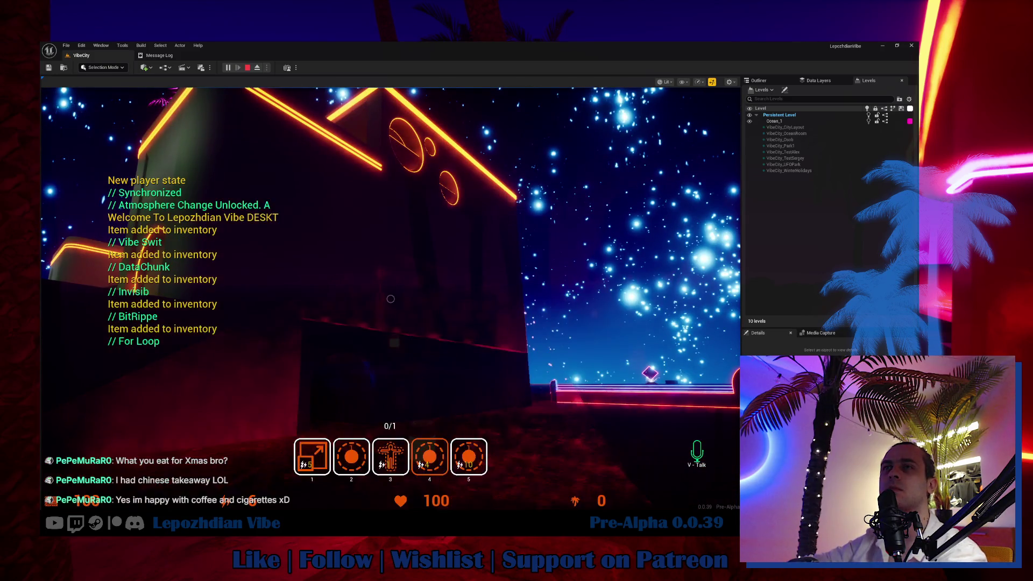
key("3")
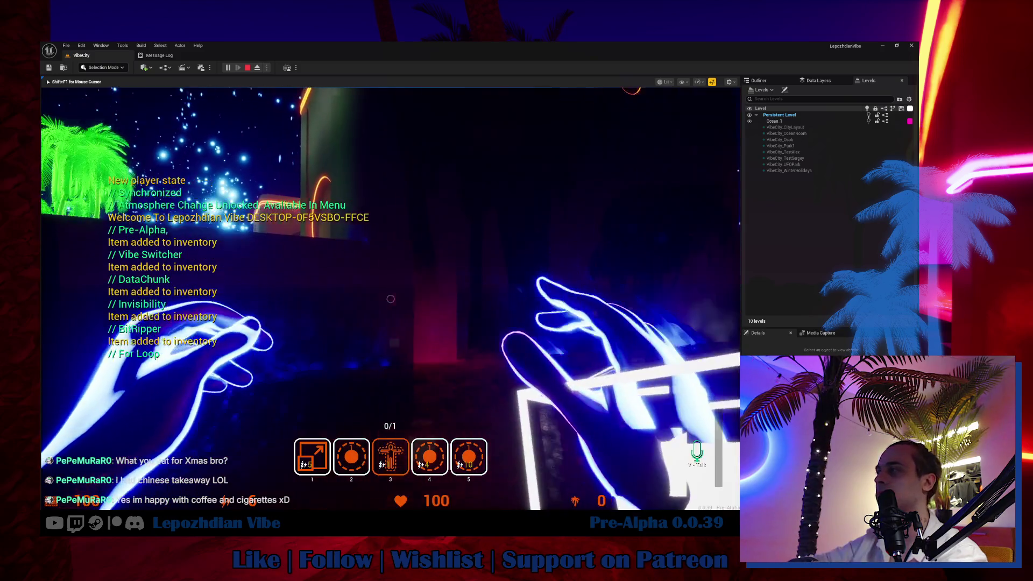
key("w")
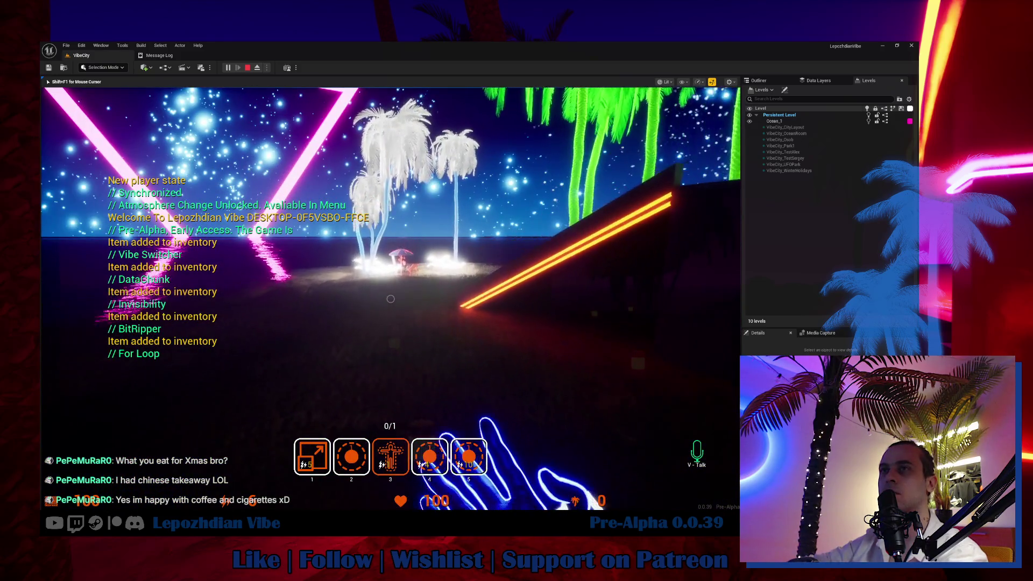
key("space")
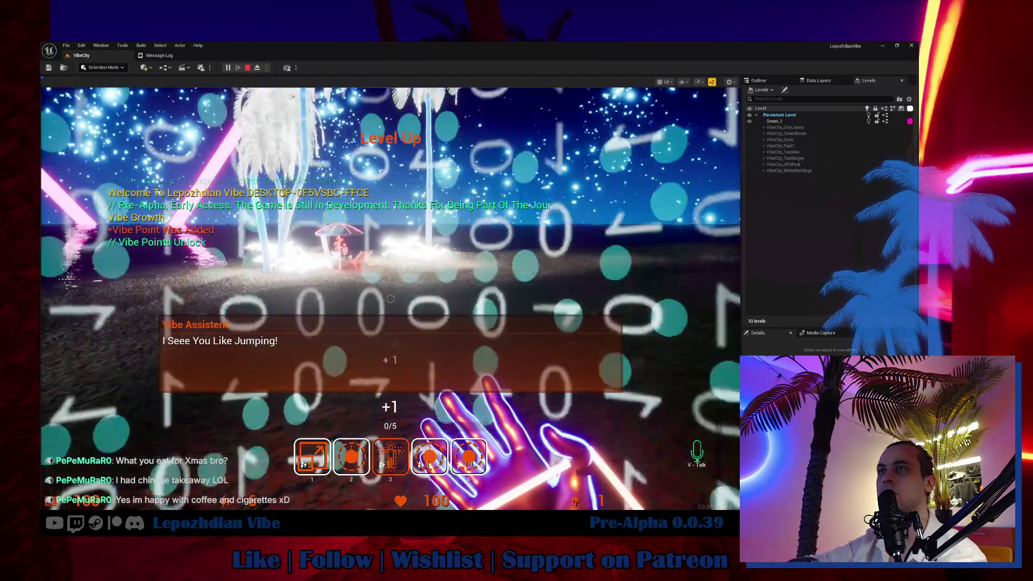
left_click(412, 311)
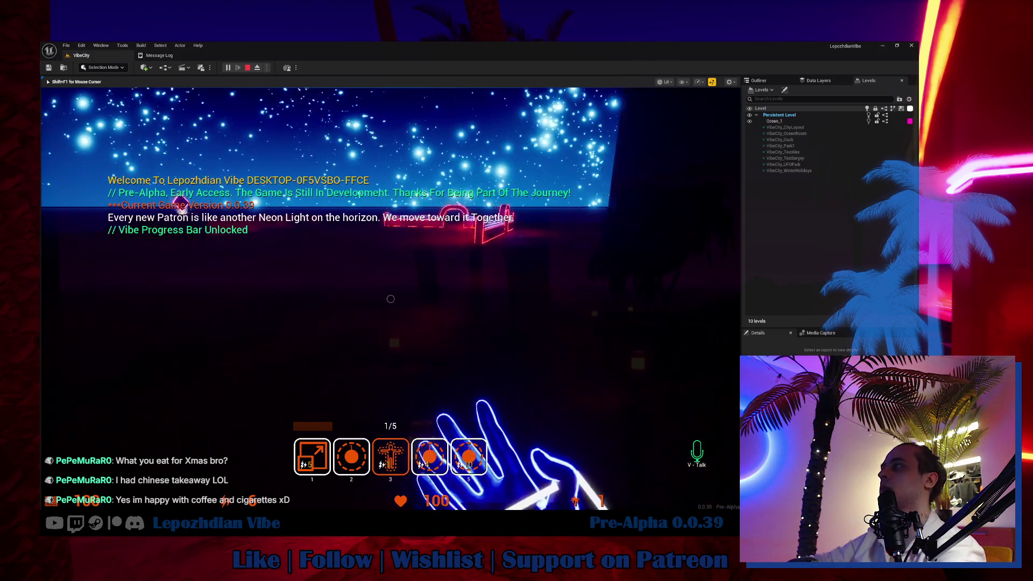
key("shift+F1")
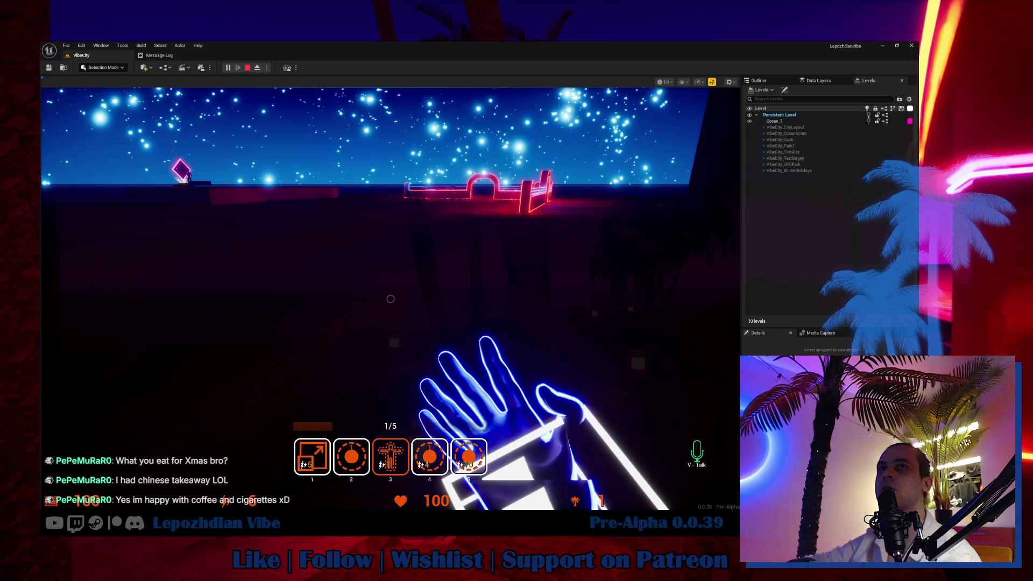
key("space")
left_click(345, 68)
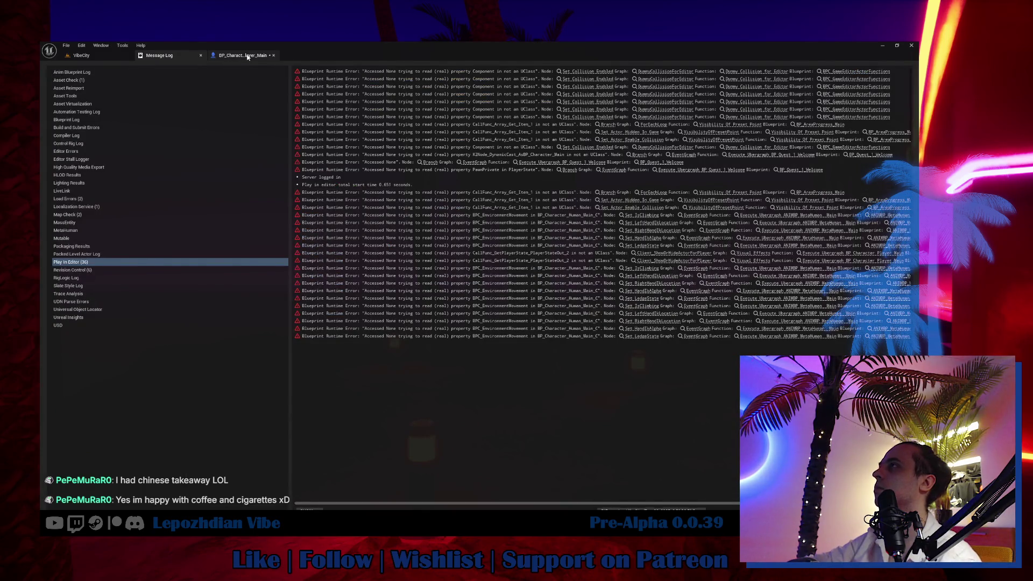
Return to BP_Character_Player_Main and pan its Event Graph to the Client Count Jumps node.
left_click(248, 57)
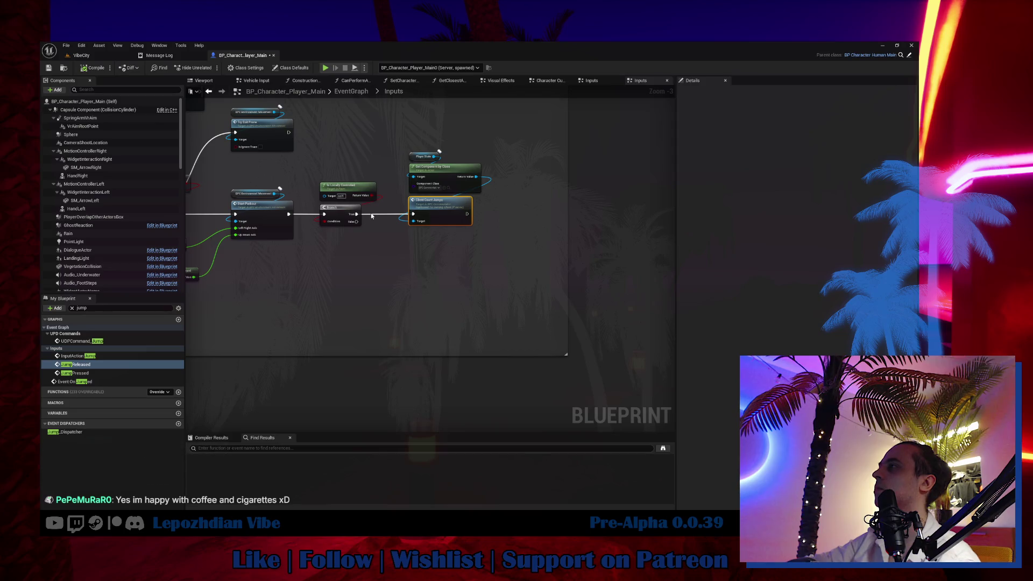
scroll(371, 215, "up", 3)
mouse_move(387, 252)
left_mouse_down()
mouse_move(424, 341)
mouse_move(556, 365)
mouse_move(476, 368)
left_mouse_up()
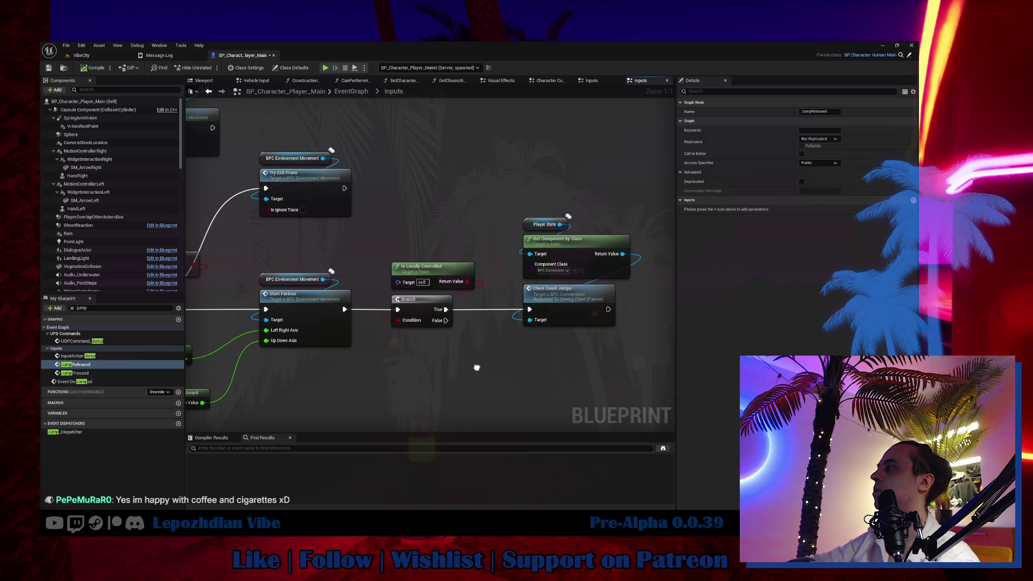
left_click(572, 309)
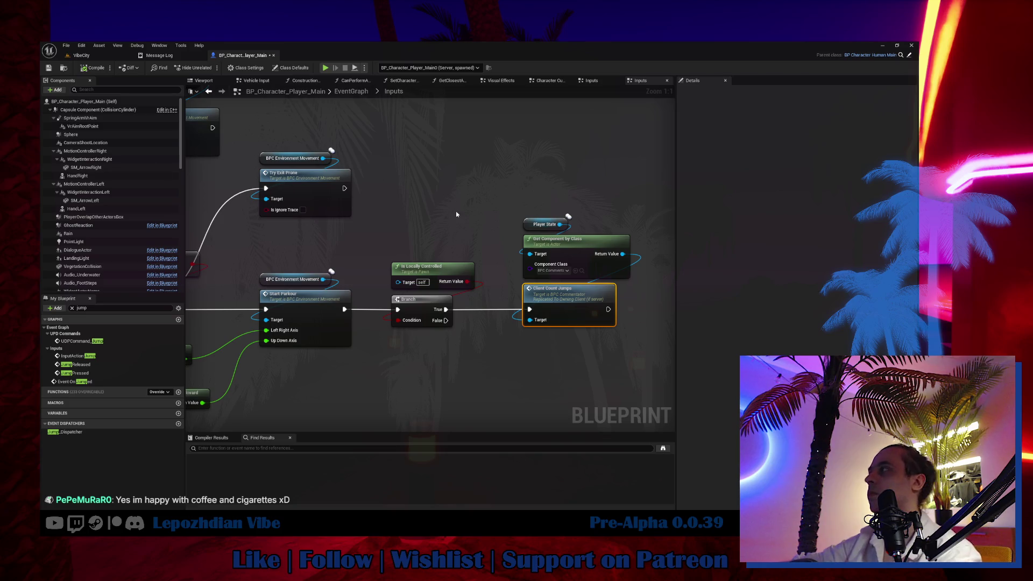
Locate the Event On Landed node by searching My Blueprint for 'on land'.
double_click(75, 364)
left_click(142, 310)
type("on lan")
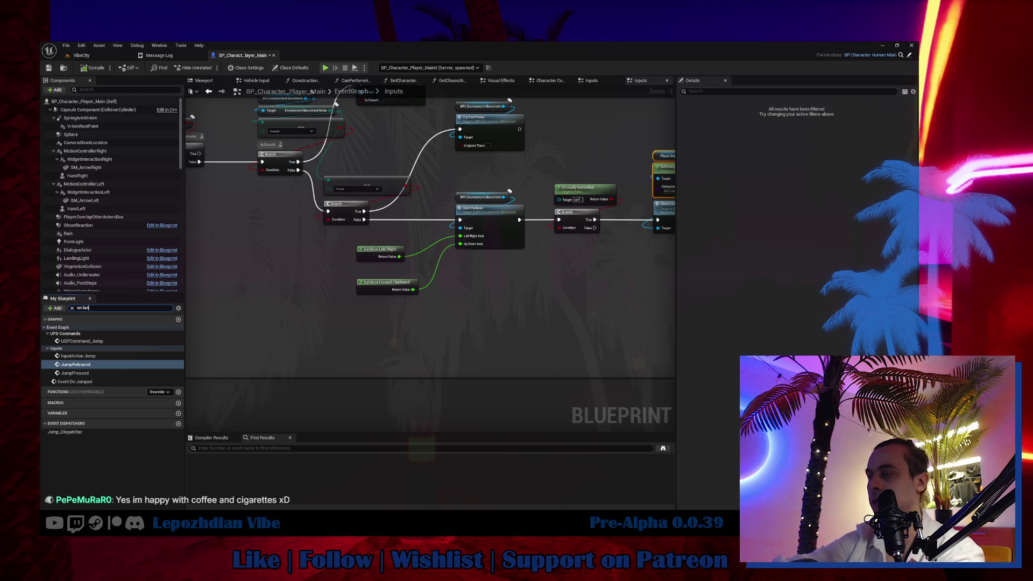
type("d")
left_click(101, 336)
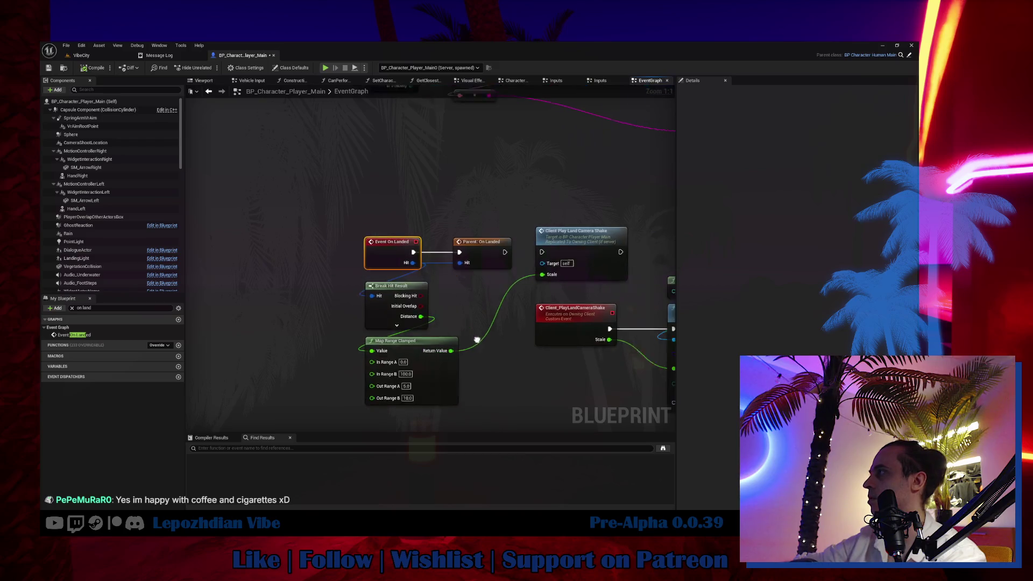
left_click(392, 240)
right_click(363, 219)
left_click(316, 200)
Paste the Player State component lookup, add Client_ResetCountJumps, and wire it after Parent On Landed.
key("ctrl+v")
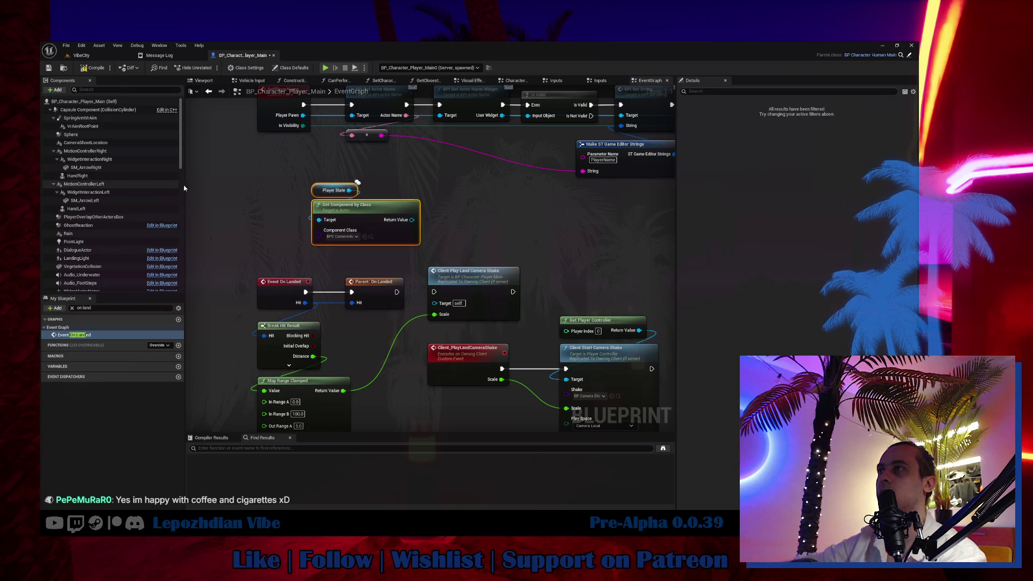
left_click_drag(412, 220, 481, 207)
type("Client_ResetCountJumps")
key("Return")
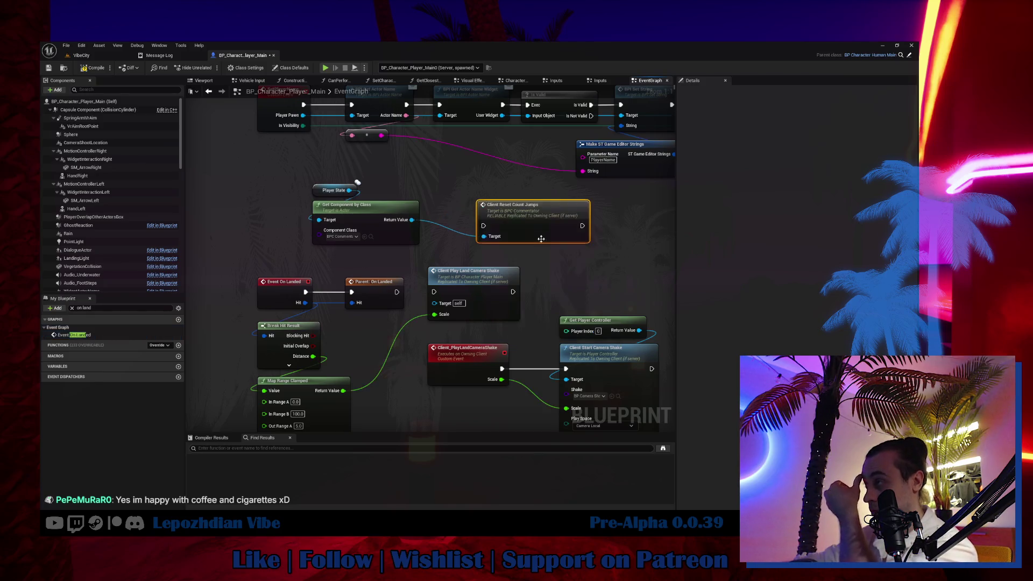
left_click_drag(397, 292, 483, 226)
mouse_move(357, 224)
left_mouse_down()
mouse_move(521, 174)
mouse_move(469, 206)
left_mouse_up()
left_click(519, 196)
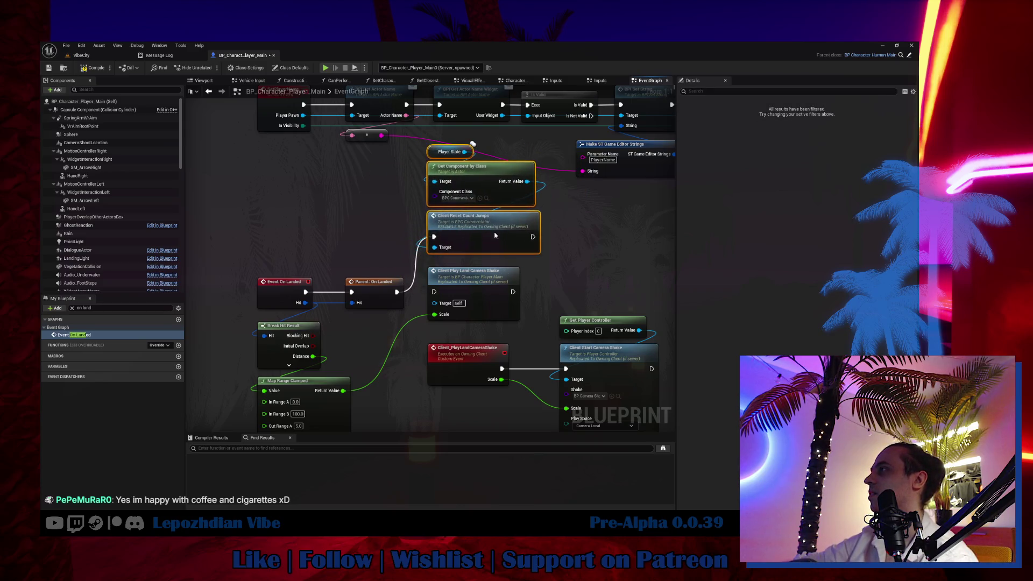
key("alt+Tab")
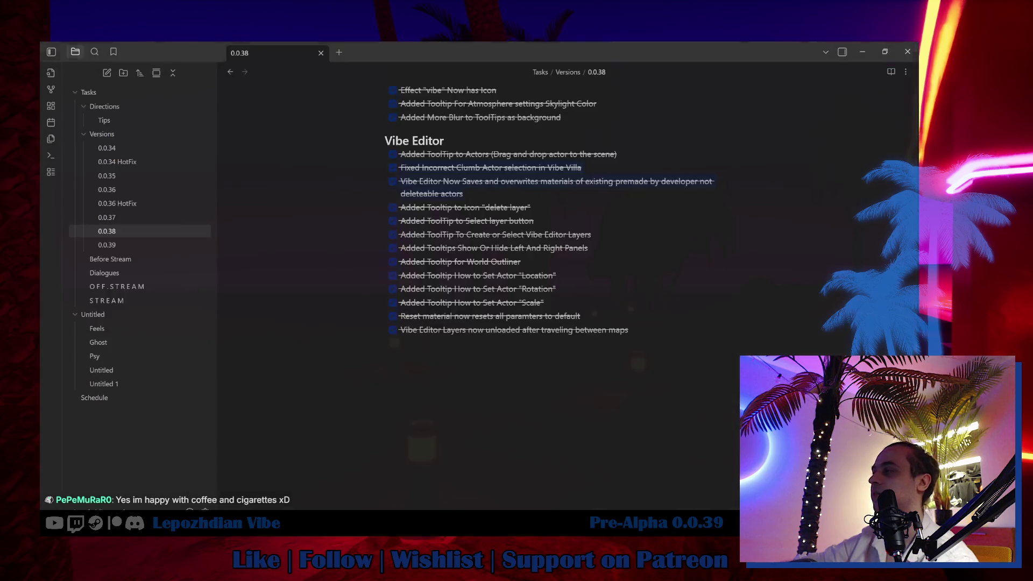
Add a checked 'Prevent Count Jumps In The Air' item under Fixes in the 0.0.39 note.
scroll(383, 360, "up", 8)
left_click(113, 245)
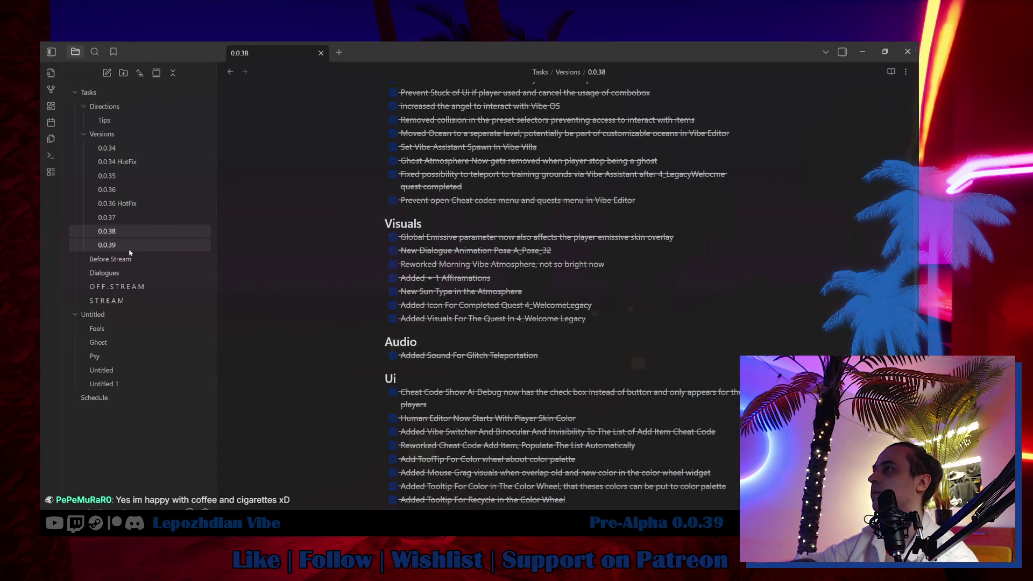
left_click(638, 284)
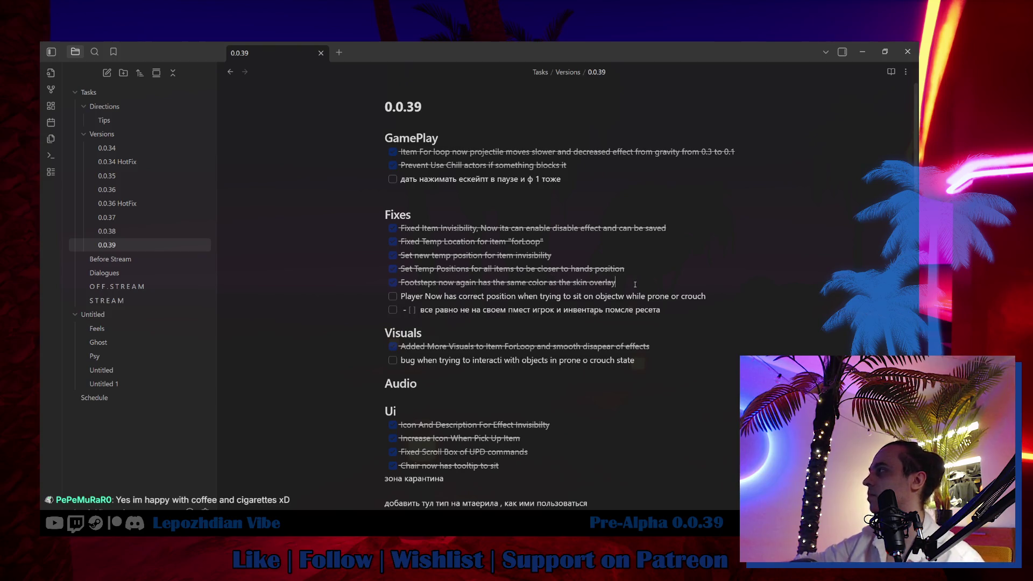
key("Return")
type("Prevent")
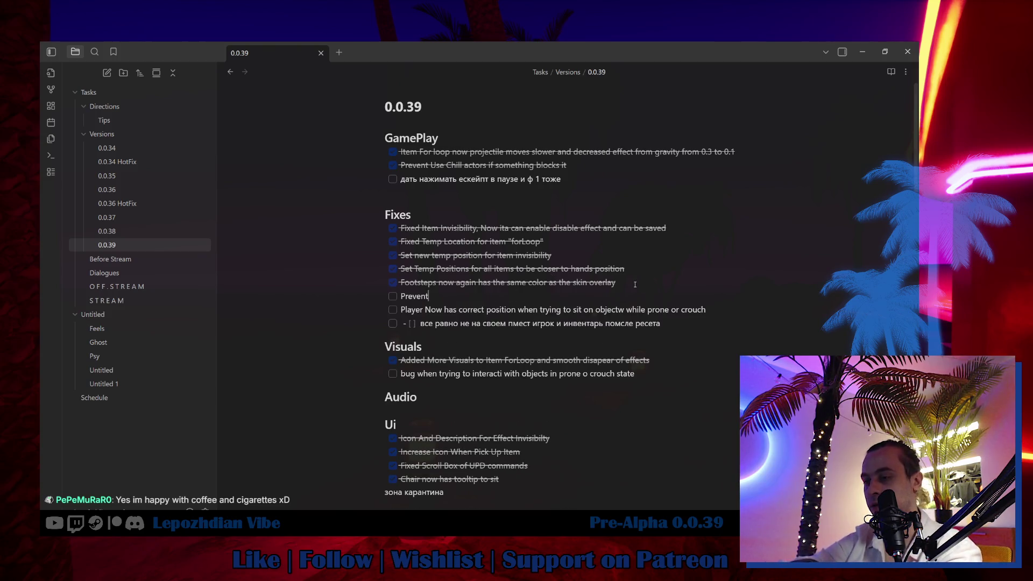
type(" Count ")
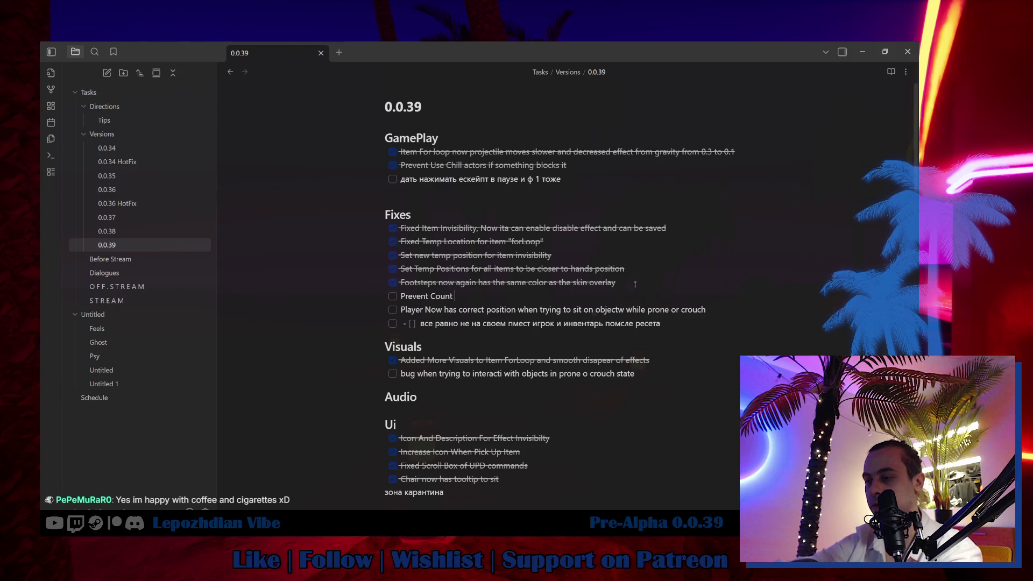
type("Jumps In ")
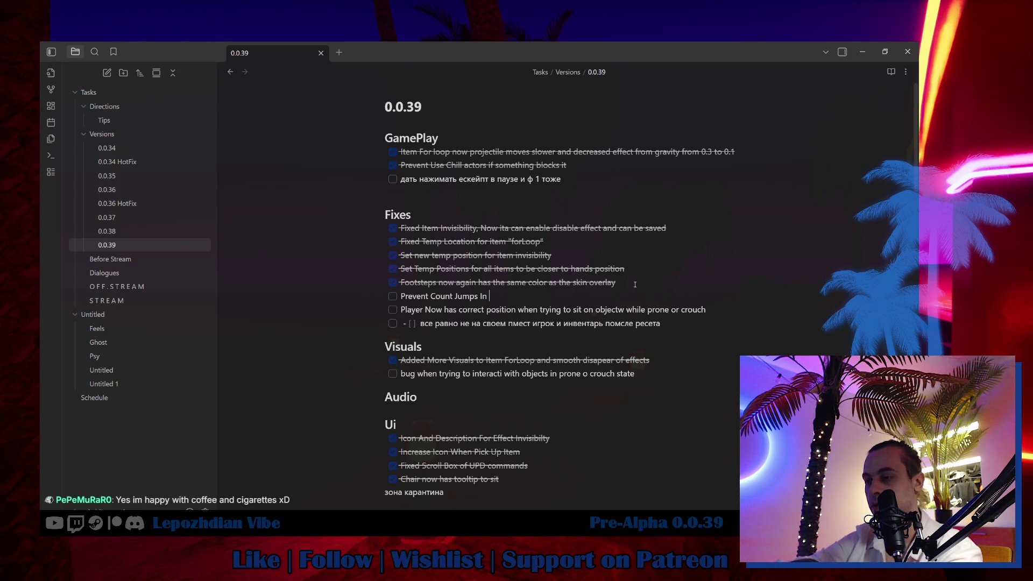
type("The Air")
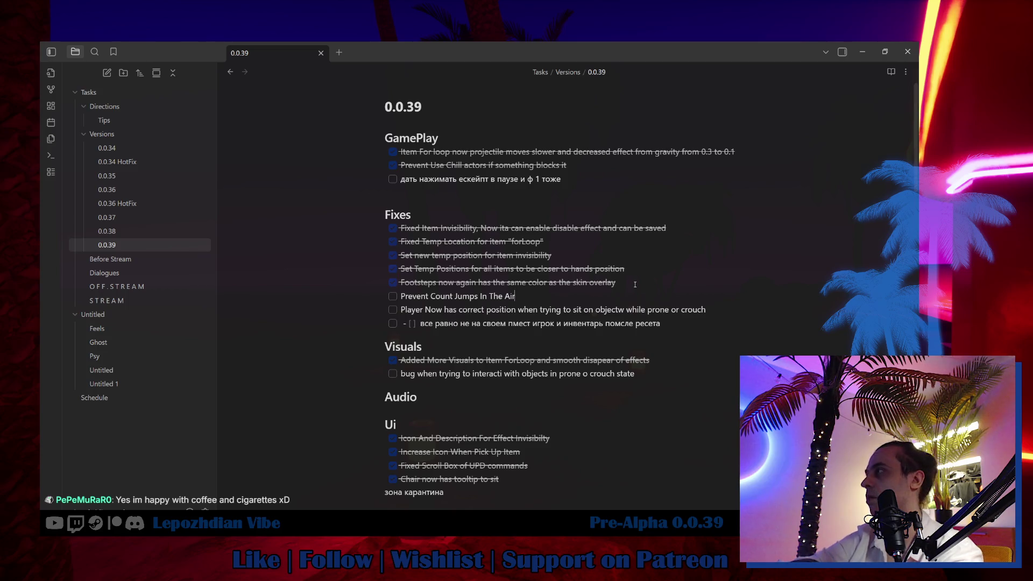
left_click(393, 297)
mouse_move(218, 531)
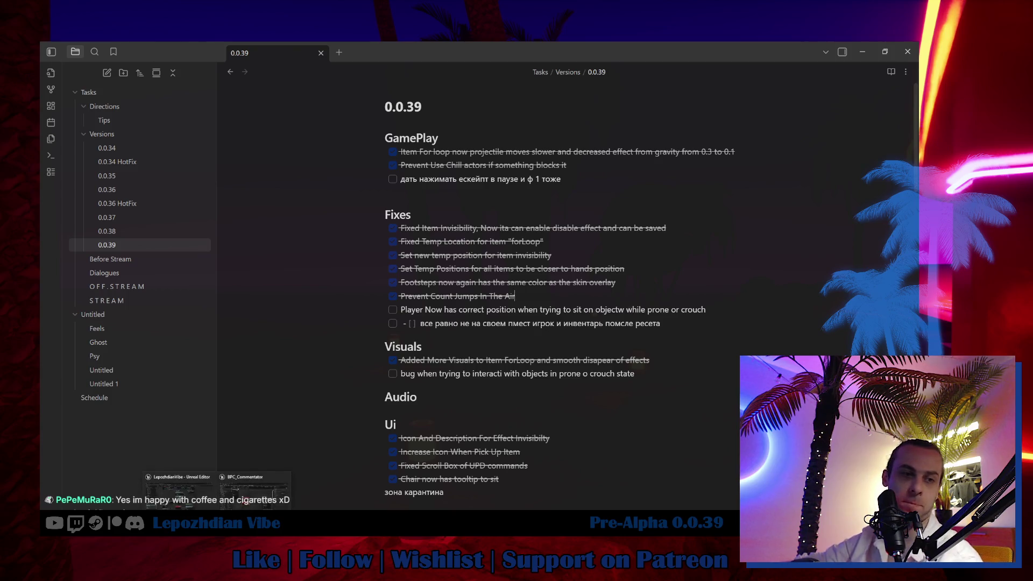
left_click(230, 492)
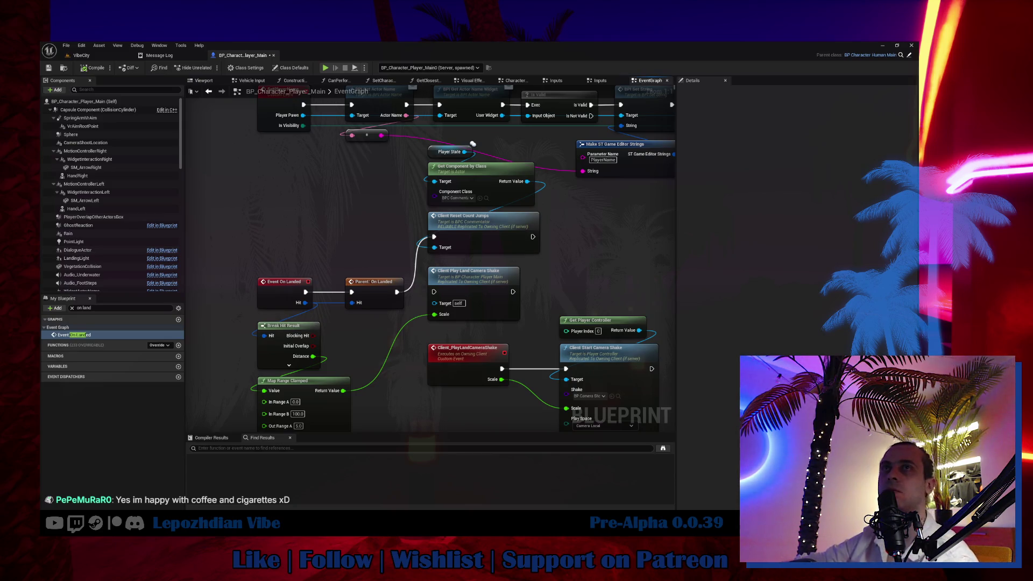
Briefly bring up the BPC_Commentator window, then hide it again.
key("alt+Tab")
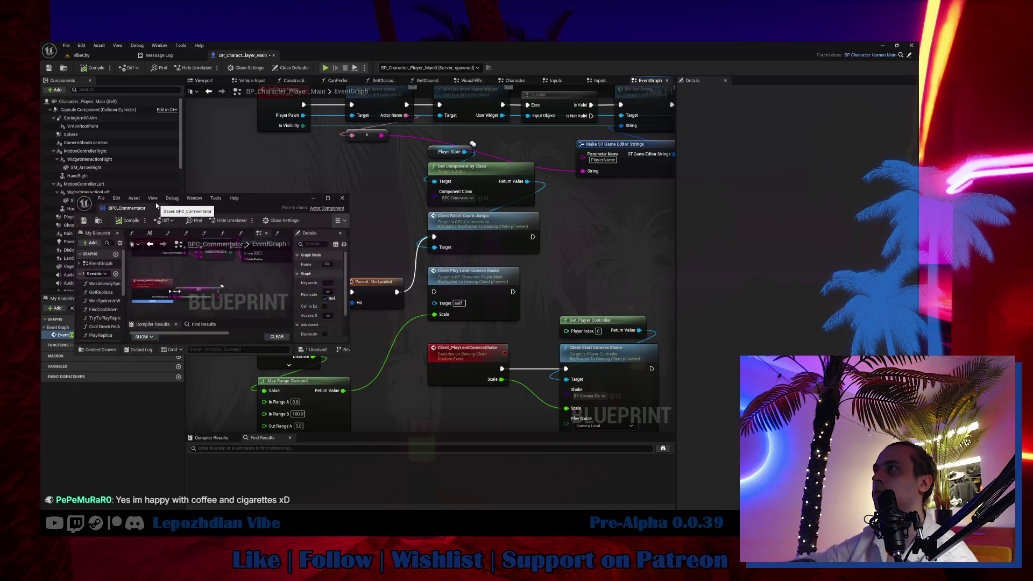
key("alt+Tab")
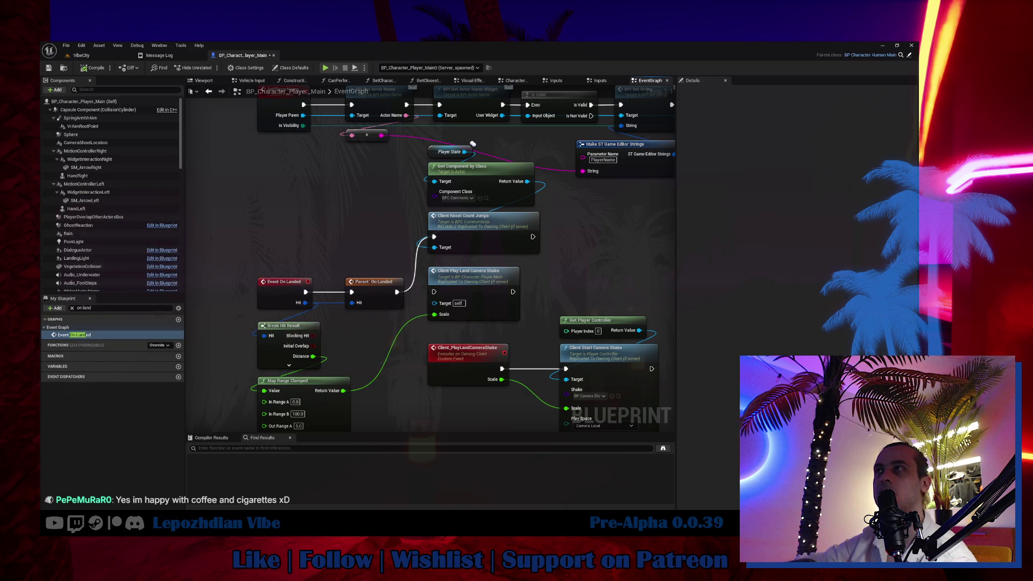
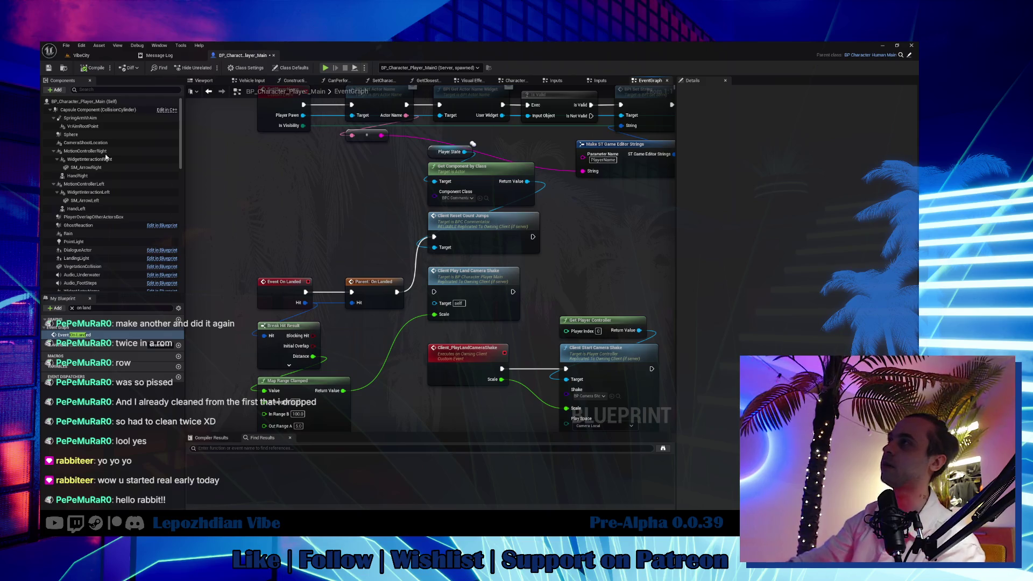
Leave the BP_Character_Player_Main graph for the VibeCity level viewport and nudge the camera forward.
left_click(85, 58)
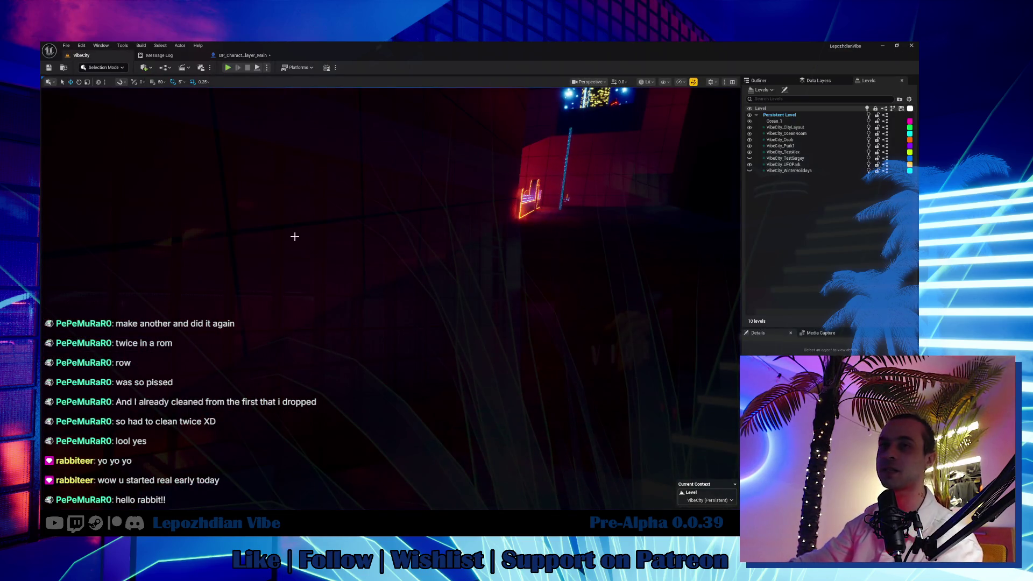
left_click_drag(397, 262, 425, 248)
Fly the viewport camera out of the dark corner over the plaza toward the neon arches.
key("w")
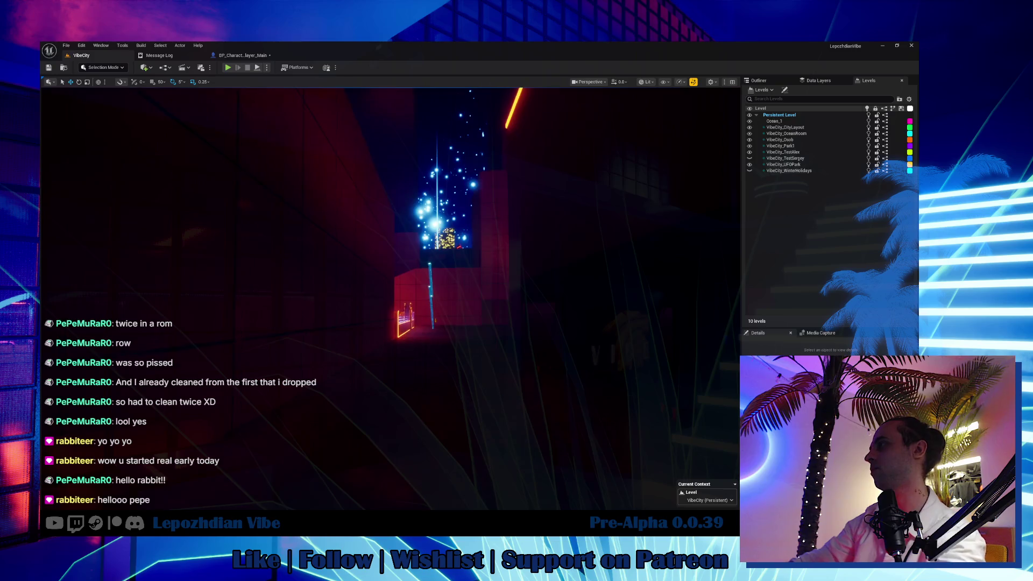
key("w")
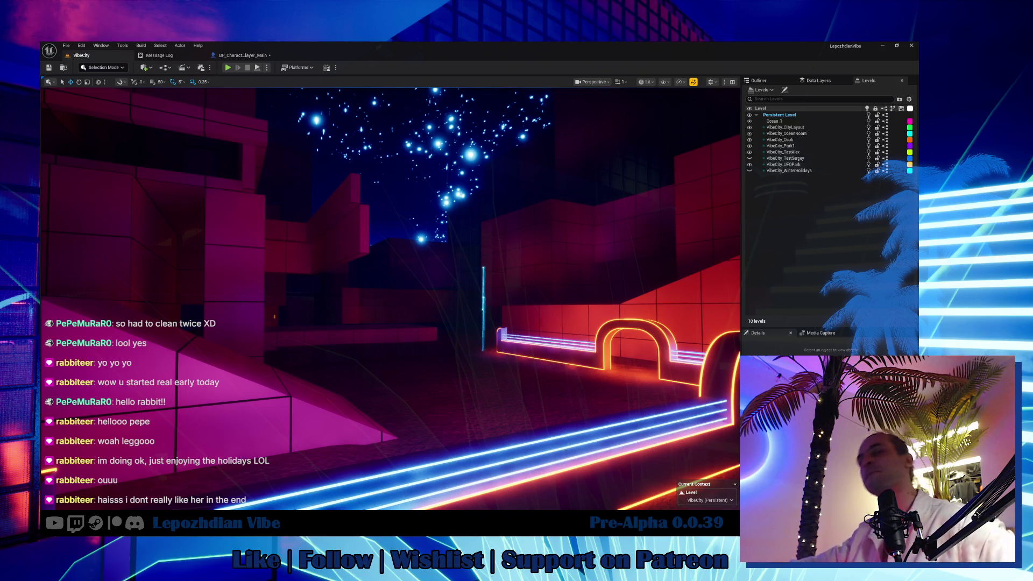
mouse_move(491, 396)
left_mouse_down()
mouse_move(560, 345)
mouse_move(538, 339)
mouse_move(559, 339)
mouse_move(523, 345)
mouse_move(484, 387)
mouse_move(576, 383)
left_mouse_up()
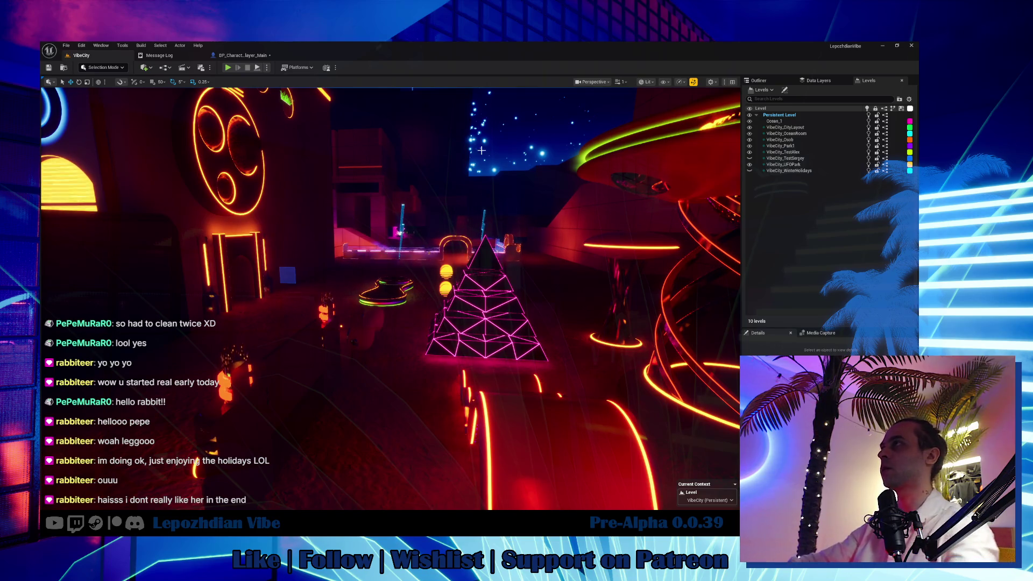
Start a Play-in-Editor session of VibeCity and bring up the in-game menu.
key("alt+p")
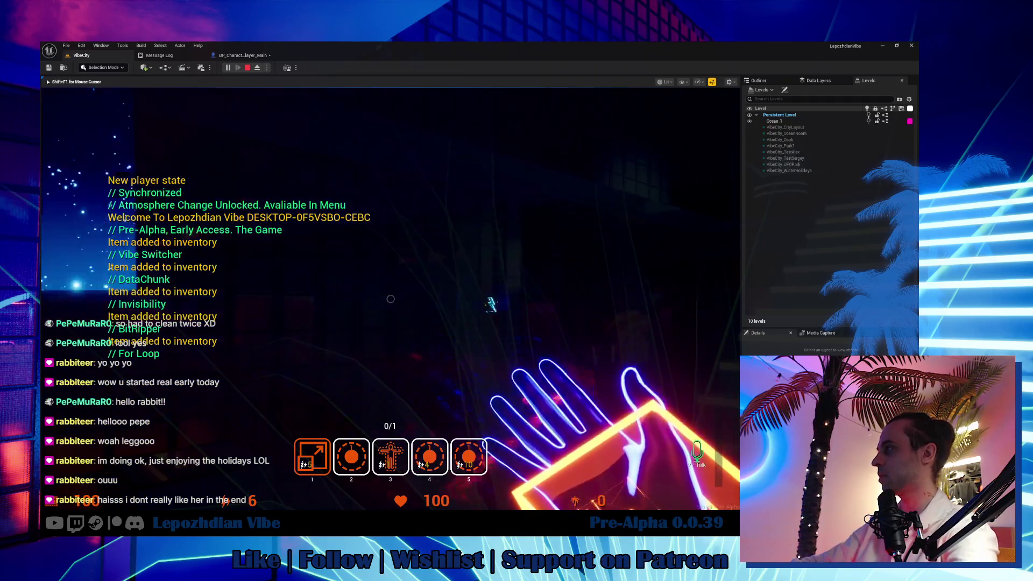
key("Tab")
Go to page 2 of the in-game menu and launch the Vibe Editor.
left_click(302, 432)
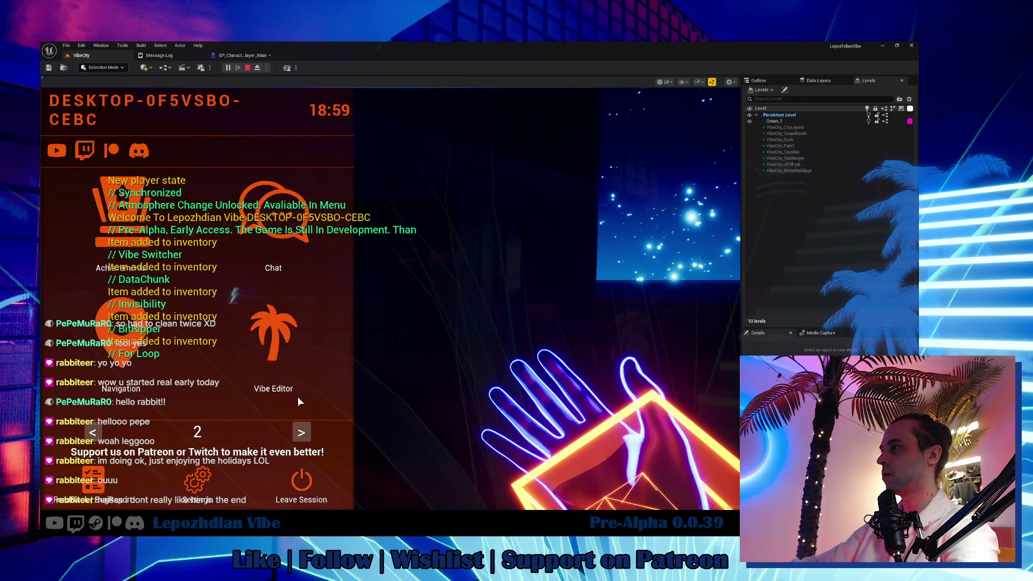
left_click(298, 396)
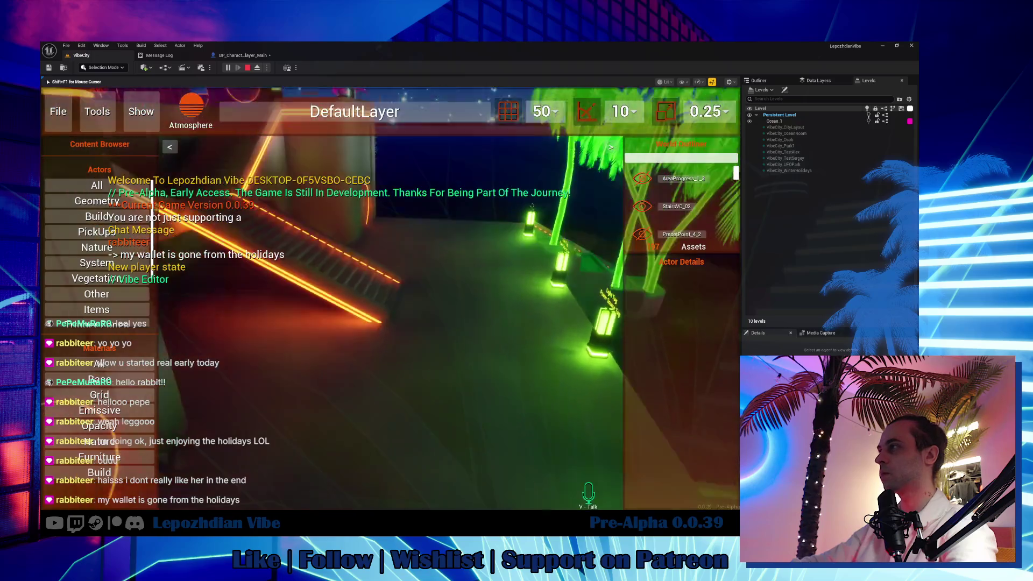
Place a blue neon Grid Fade floor from the Grid materials list.
left_click(95, 414)
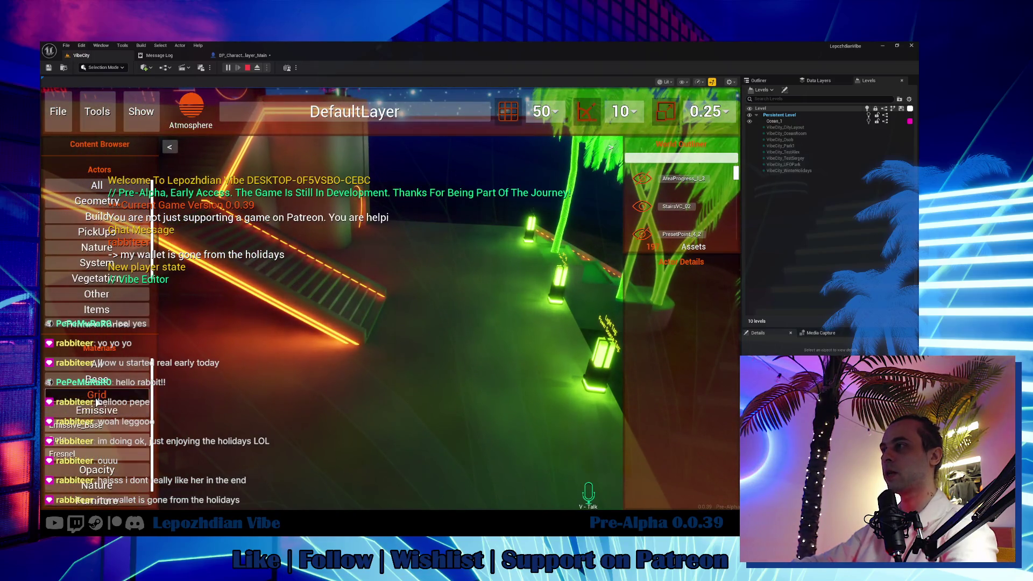
left_click(97, 395)
left_click(79, 454)
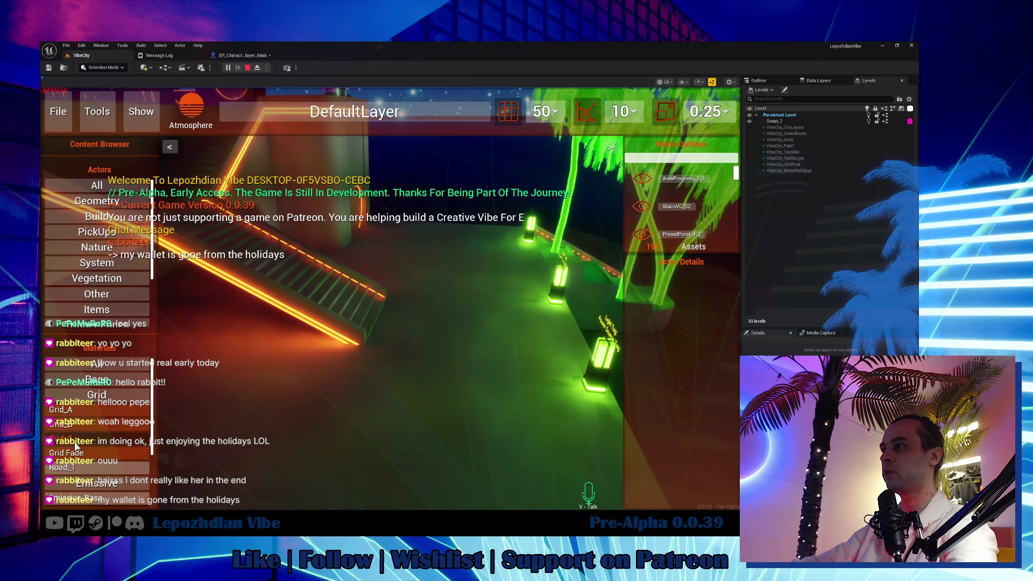
left_click(452, 334)
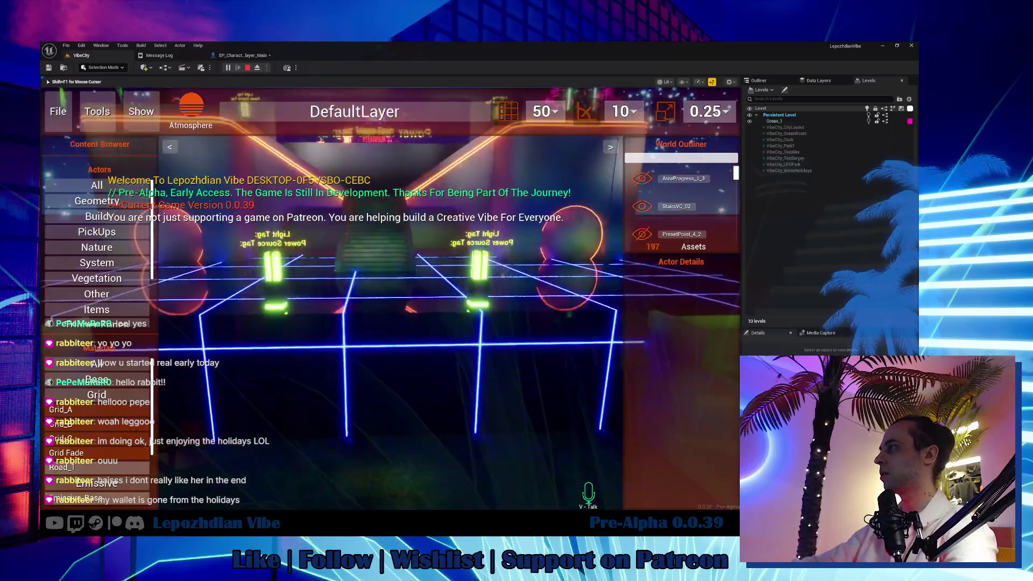
key("shift+F1")
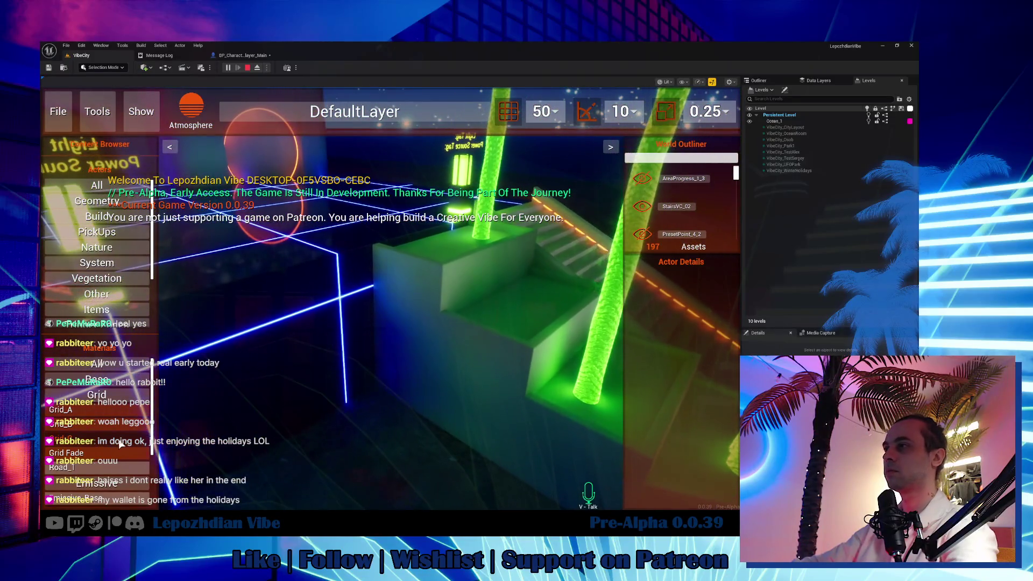
Drop a grid-textured block on the green platform and give it a glowing material.
mouse_move(106, 451)
left_mouse_down()
mouse_move(411, 420)
mouse_move(501, 364)
left_mouse_up()
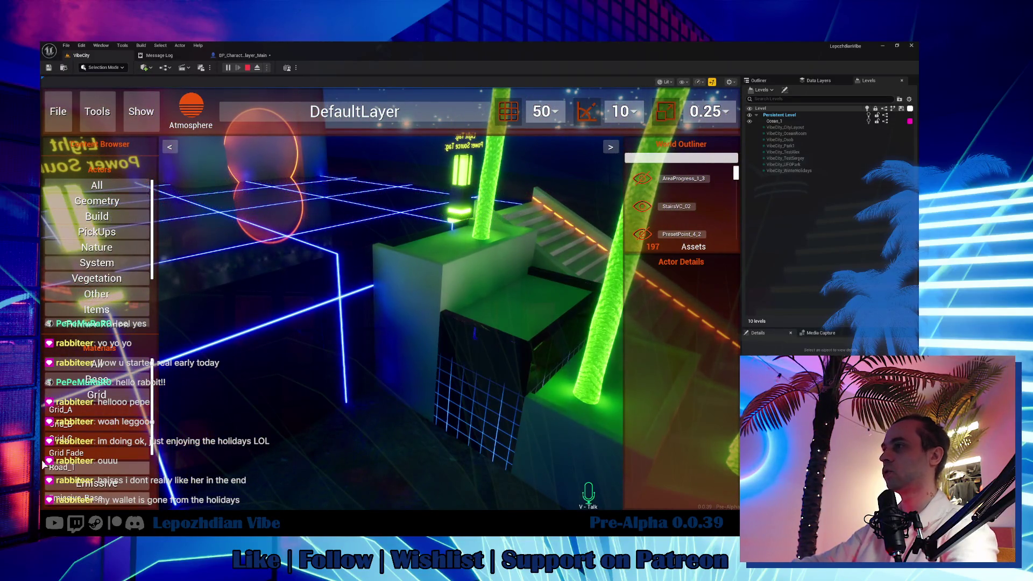
scroll(76, 484, "down", 2)
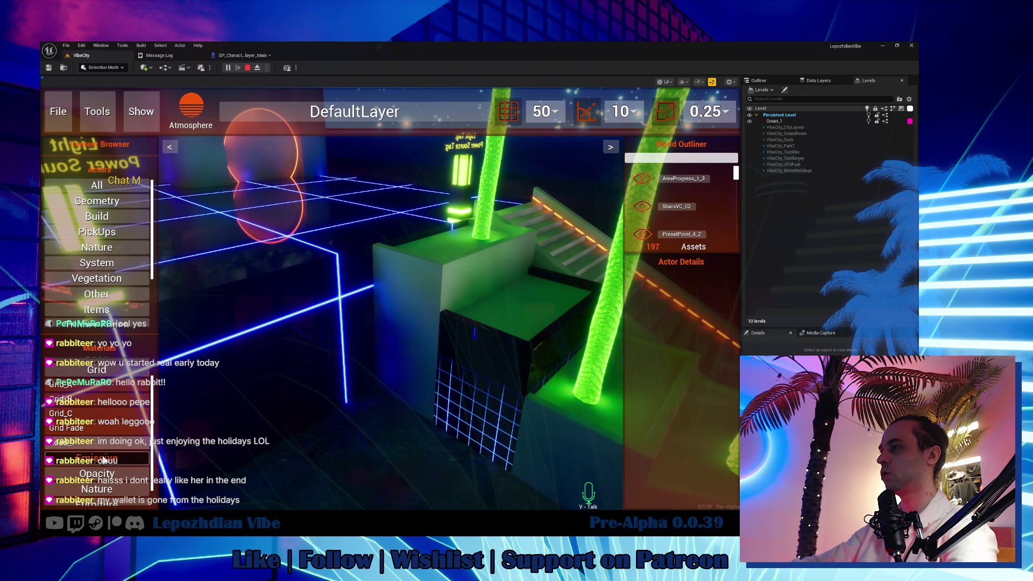
mouse_move(96, 471)
left_mouse_down()
mouse_move(595, 346)
mouse_move(538, 310)
mouse_move(544, 257)
mouse_move(429, 345)
mouse_move(432, 419)
left_mouse_up()
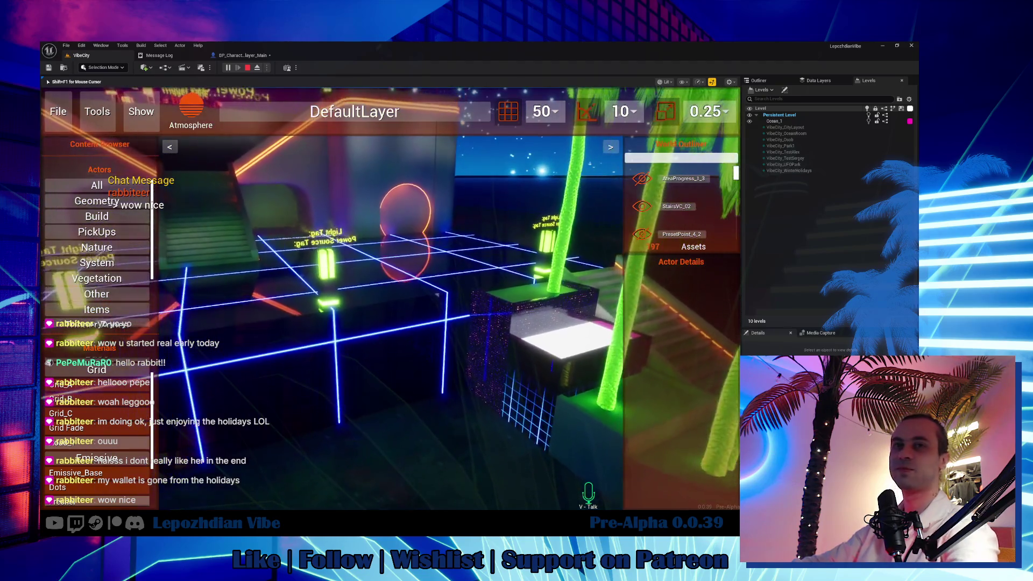
key("shift+F1")
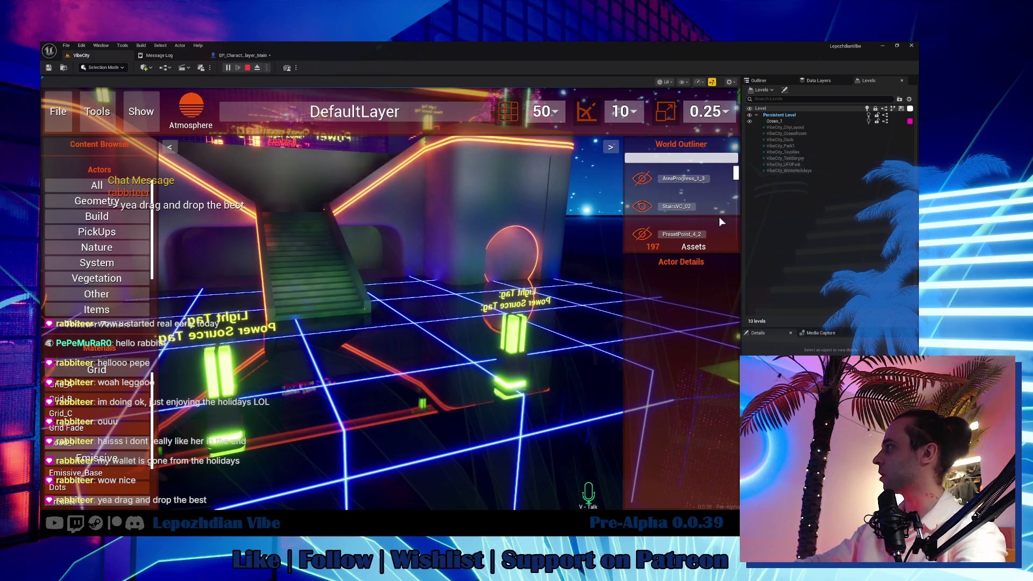
scroll(737, 182, "down", 2)
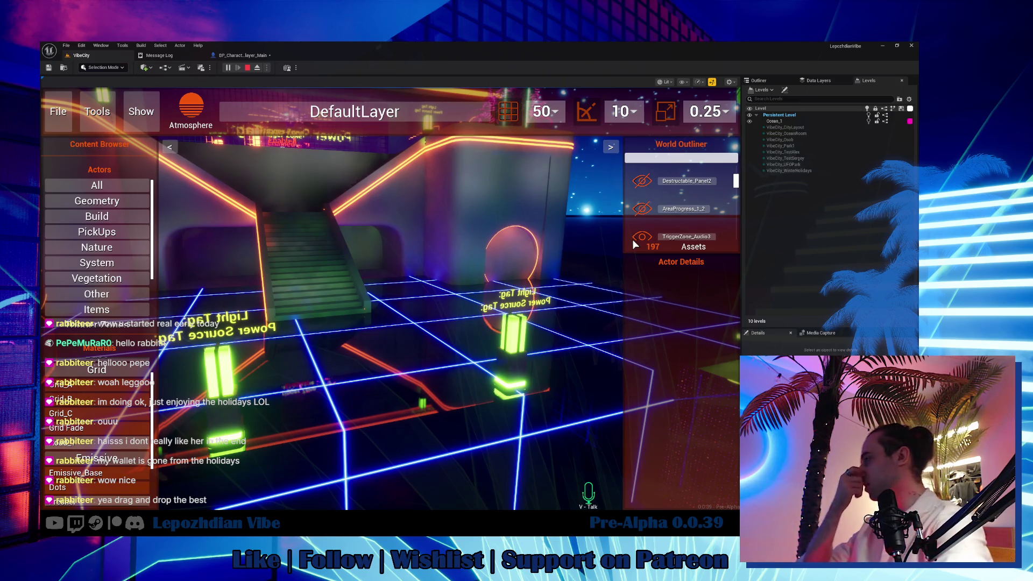
left_click_drag(451, 212, 402, 302)
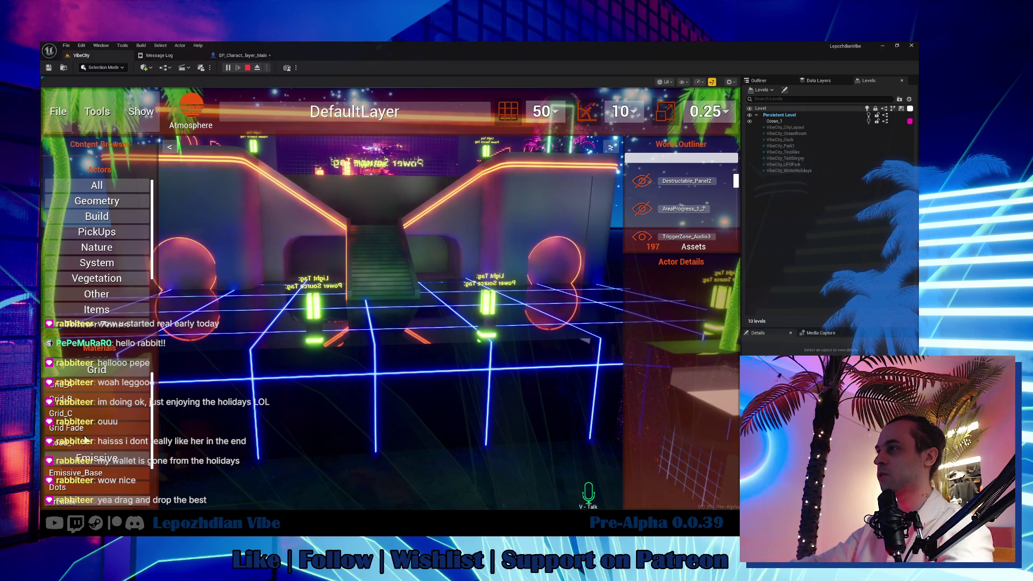
Try the Grid_C, dark grid and Grid_A materials on the floor and platform.
mouse_move(75, 413)
left_mouse_down()
mouse_move(62, 425)
mouse_move(471, 322)
mouse_move(445, 351)
mouse_move(406, 362)
mouse_move(418, 351)
left_mouse_up()
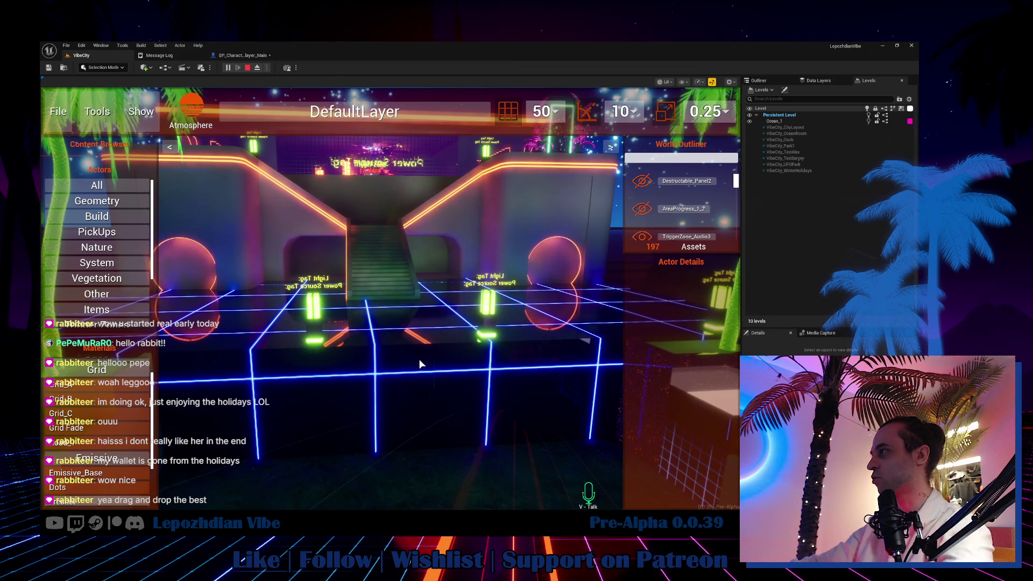
left_click_drag(144, 397, 413, 358)
mouse_move(121, 384)
left_mouse_down()
mouse_move(196, 373)
mouse_move(408, 378)
left_mouse_up()
Fly the camera toward the stairs and the two light-tag pillars.
left_click(408, 378)
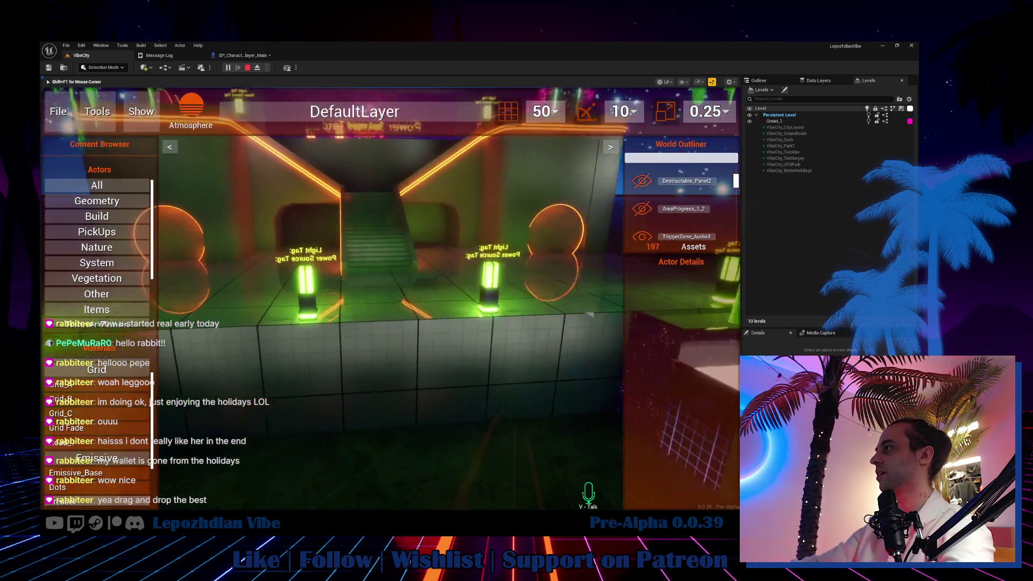
key("w")
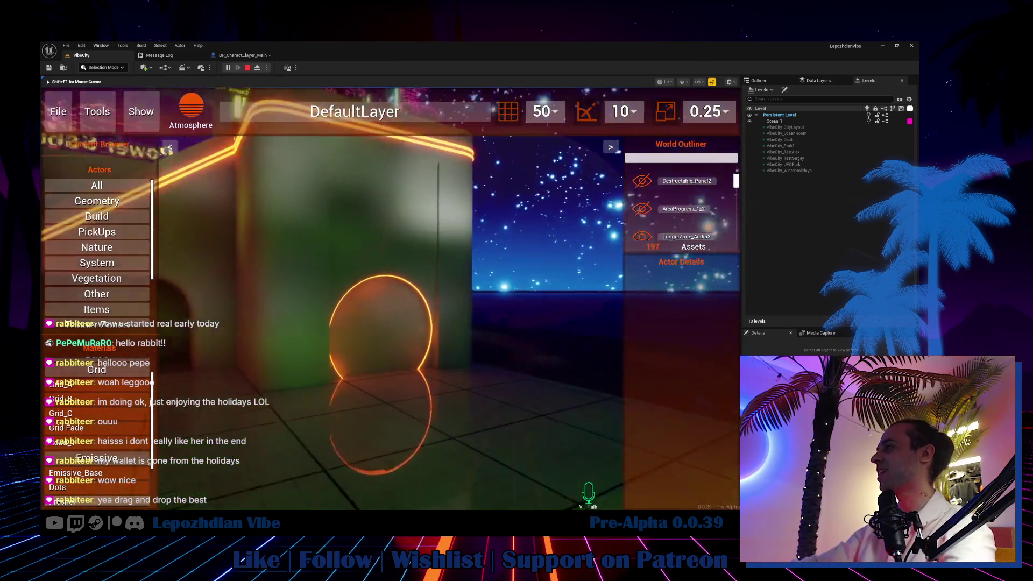
key("shift+F1")
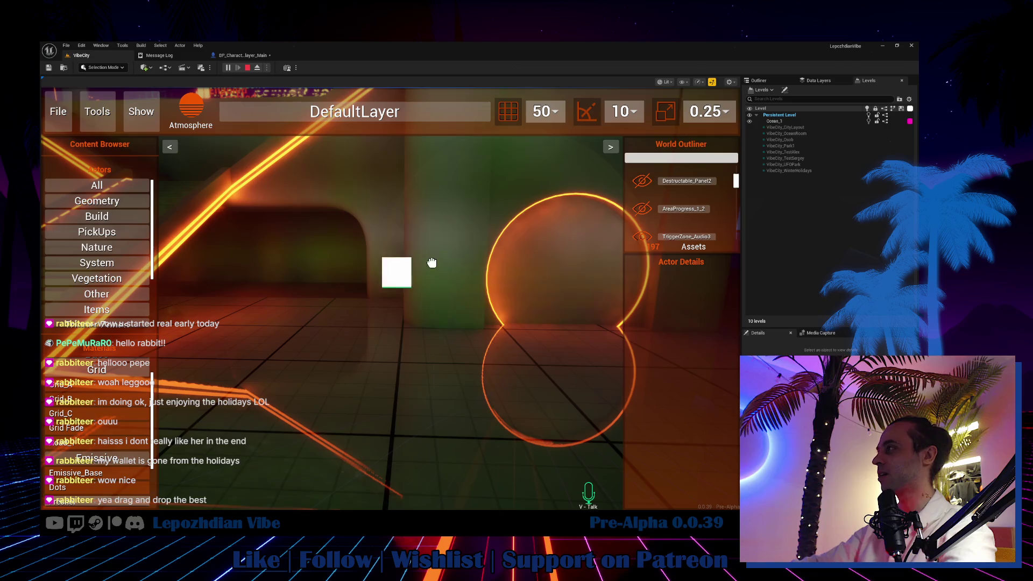
left_click(431, 229)
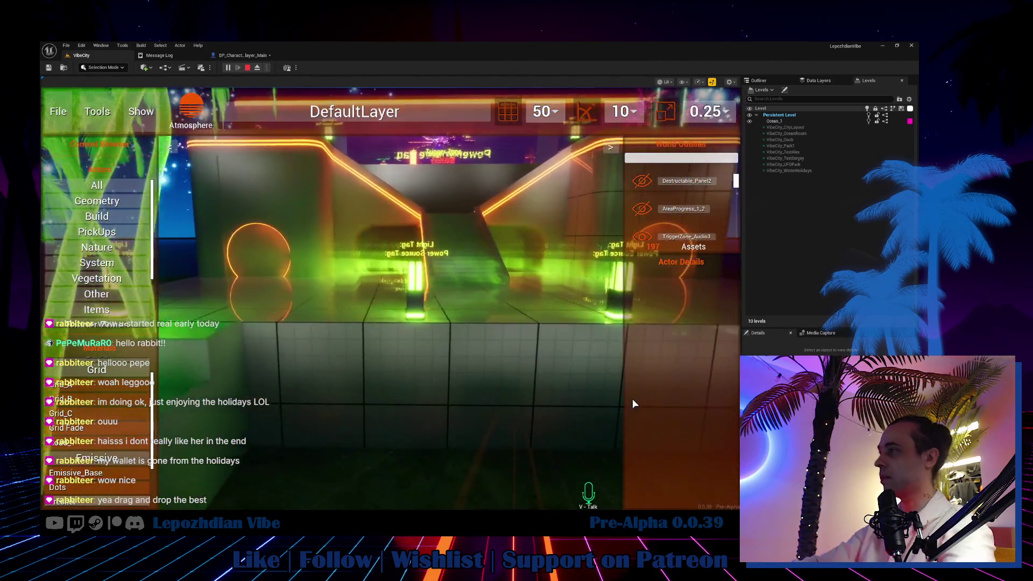
Select the Box_400x802 floor box and apply the M_30 material to it.
left_click(457, 399)
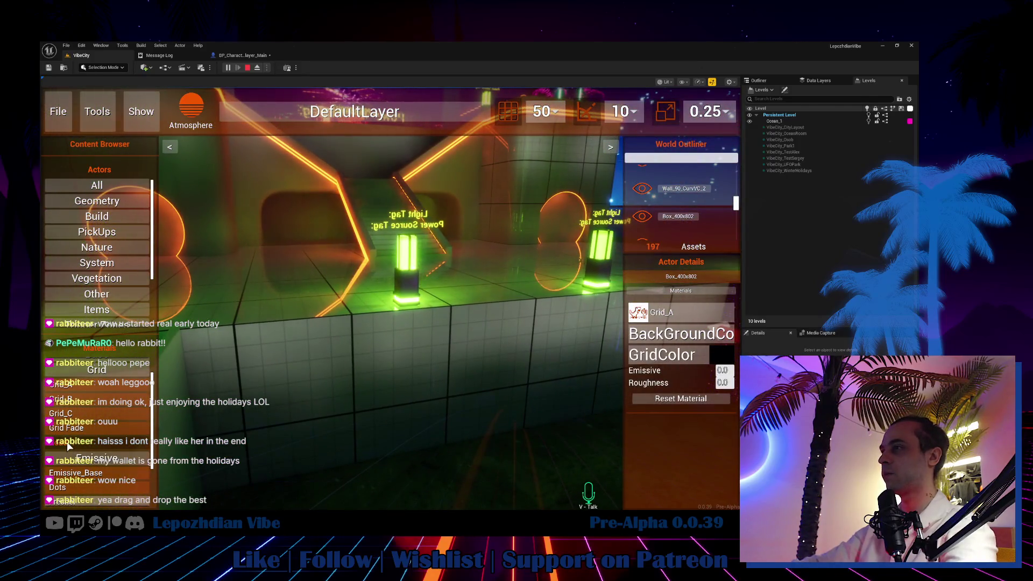
mouse_move(58, 441)
left_mouse_down()
mouse_move(596, 348)
mouse_move(638, 323)
left_mouse_up()
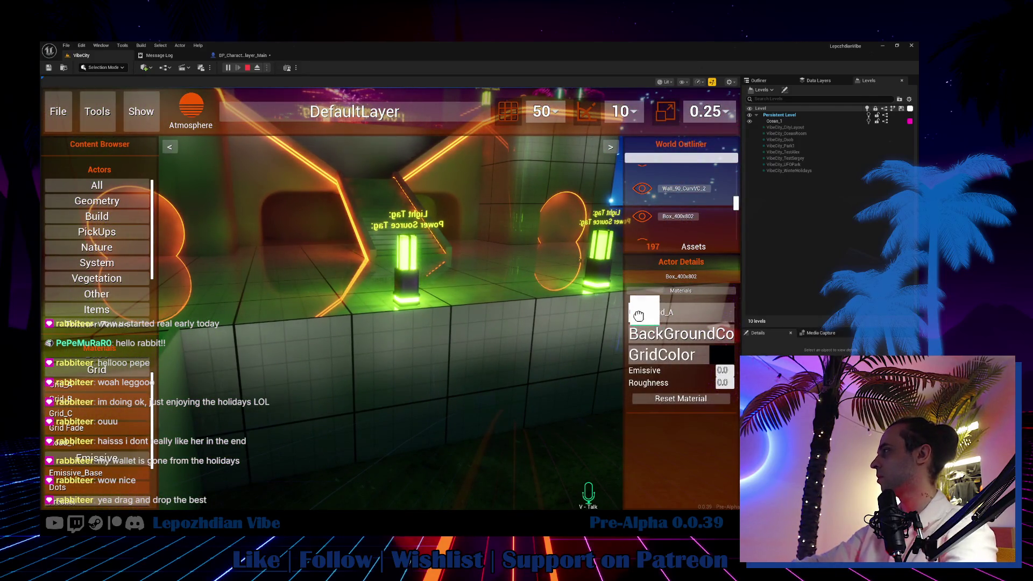
left_click(634, 332)
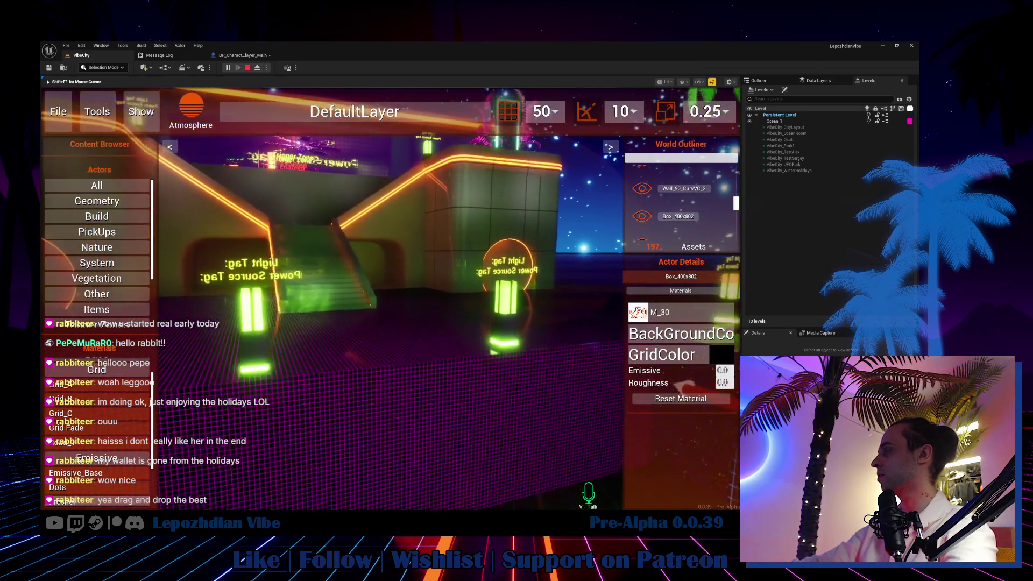
key("shift+F1")
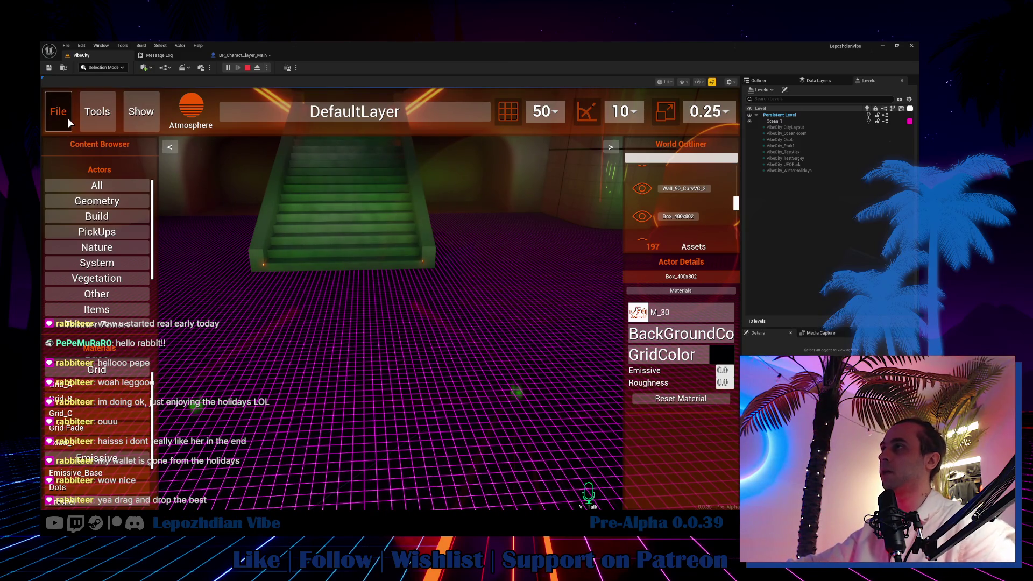
Look around the neon structure, sky and room, then select the wall piece by the stairs.
left_click(367, 308)
key("shift+F1")
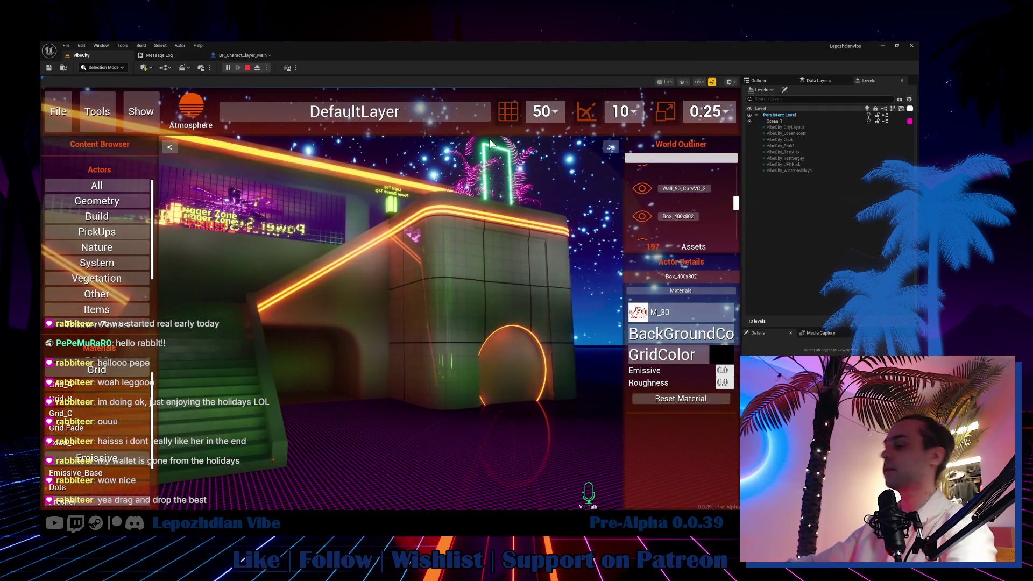
left_click(490, 142)
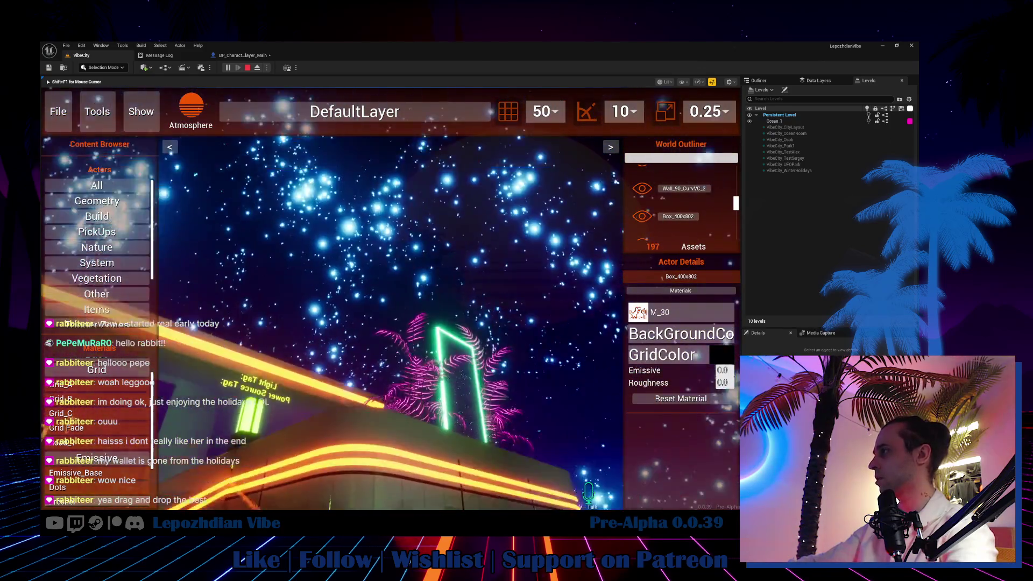
key("shift+F1")
scroll(582, 436, "down", 3)
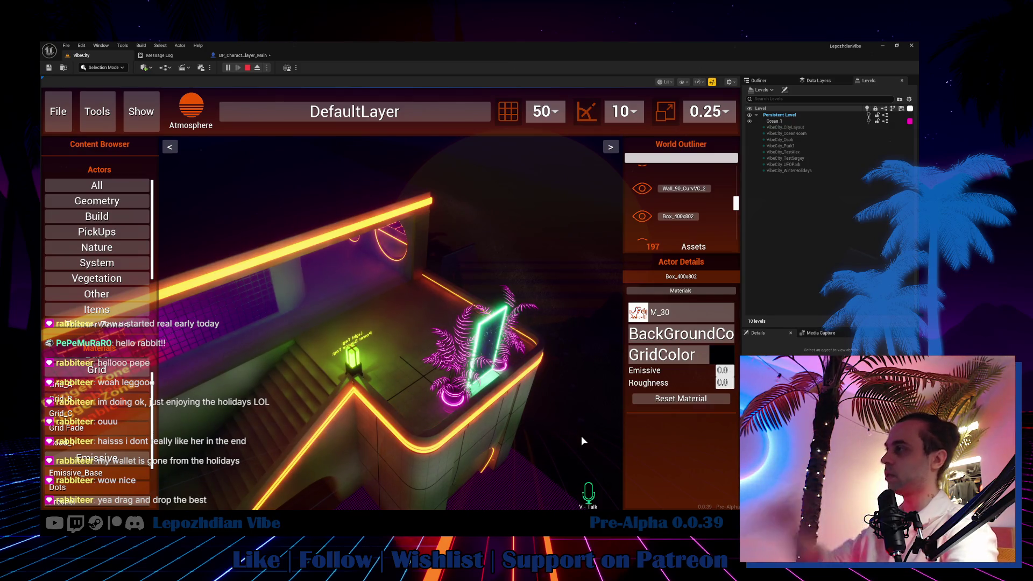
left_click(581, 436)
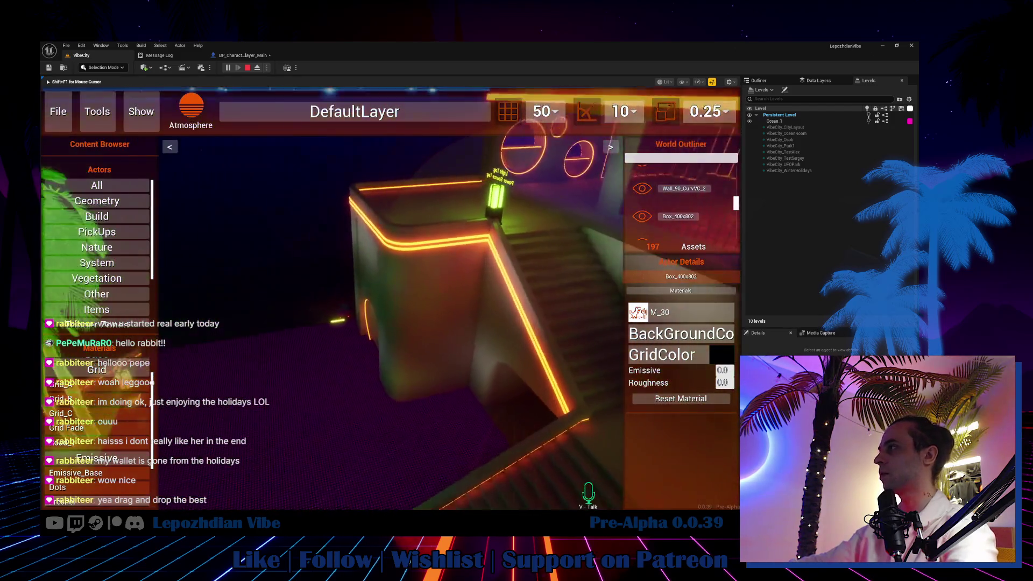
key("shift+F1")
left_click(415, 338)
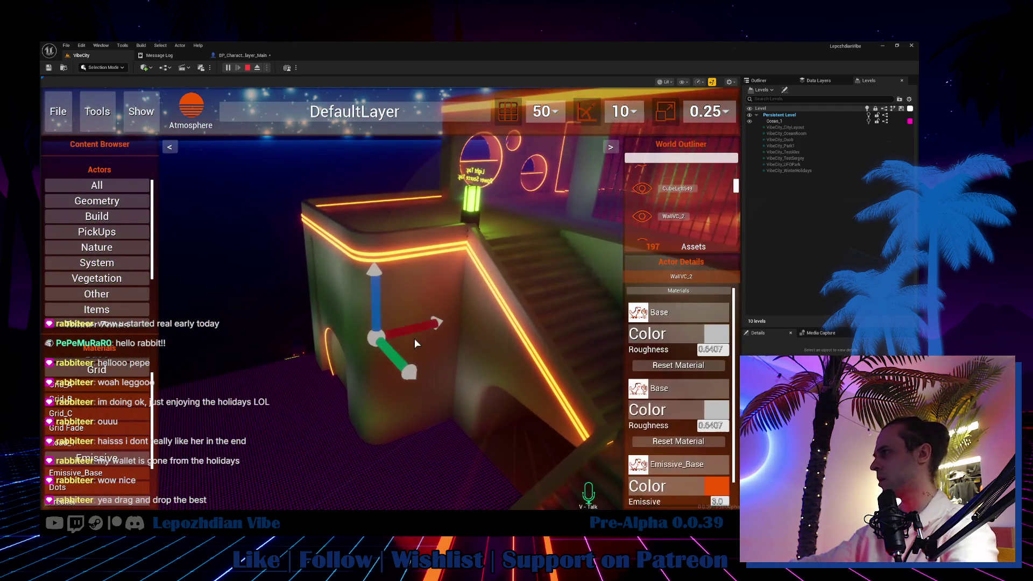
left_click(414, 338)
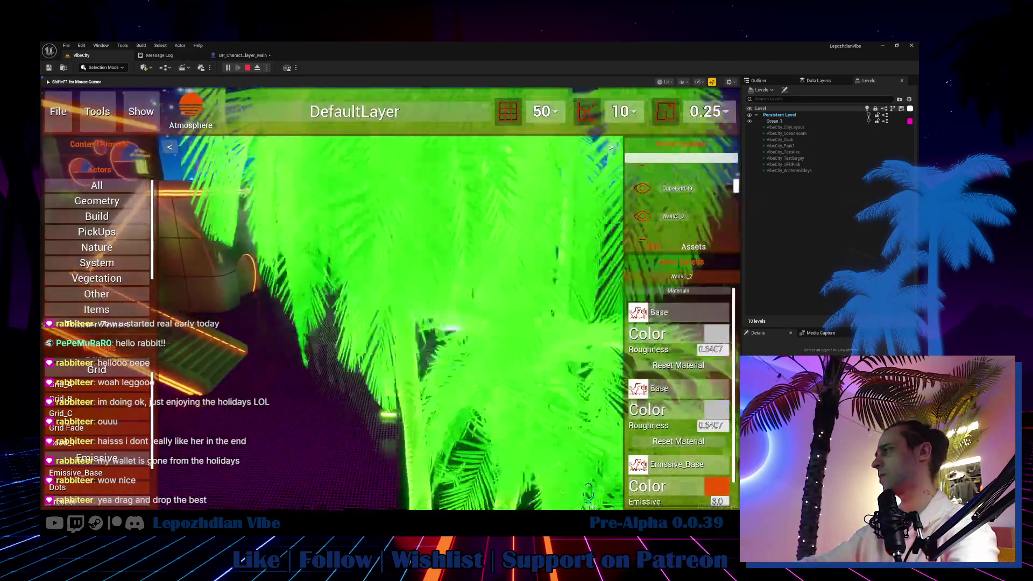
key("shift+F1")
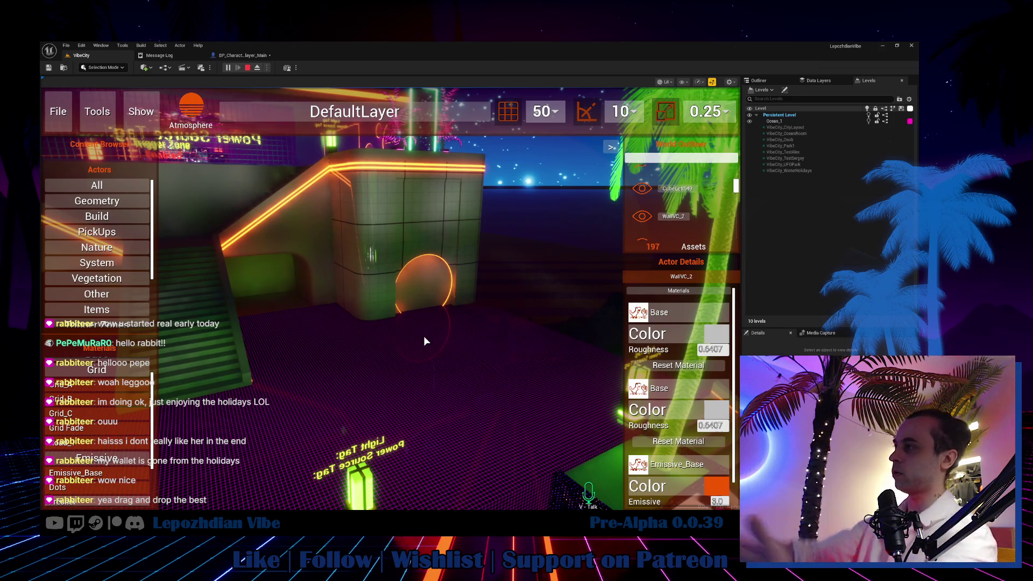
left_click_drag(424, 335, 370, 318)
Select Box_400x802 and drag its GridScale down to about 4.1, then up to enlarge the grid.
left_click(371, 323)
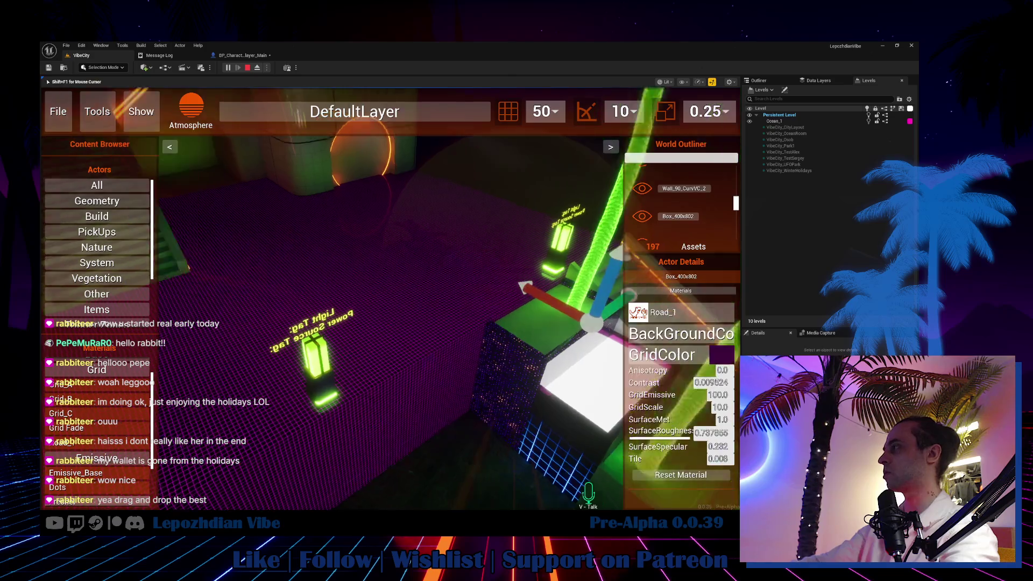
key("s")
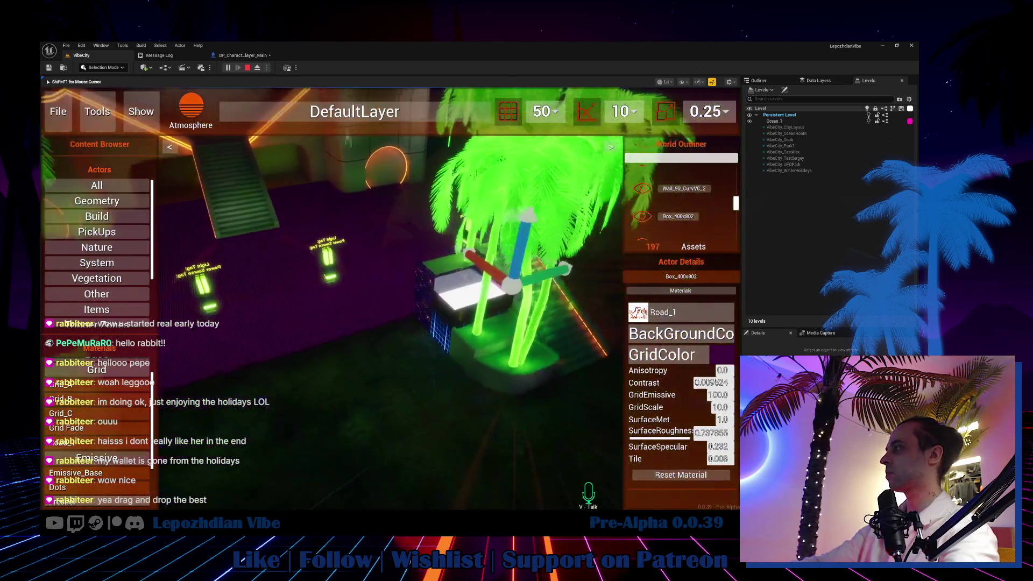
key("f")
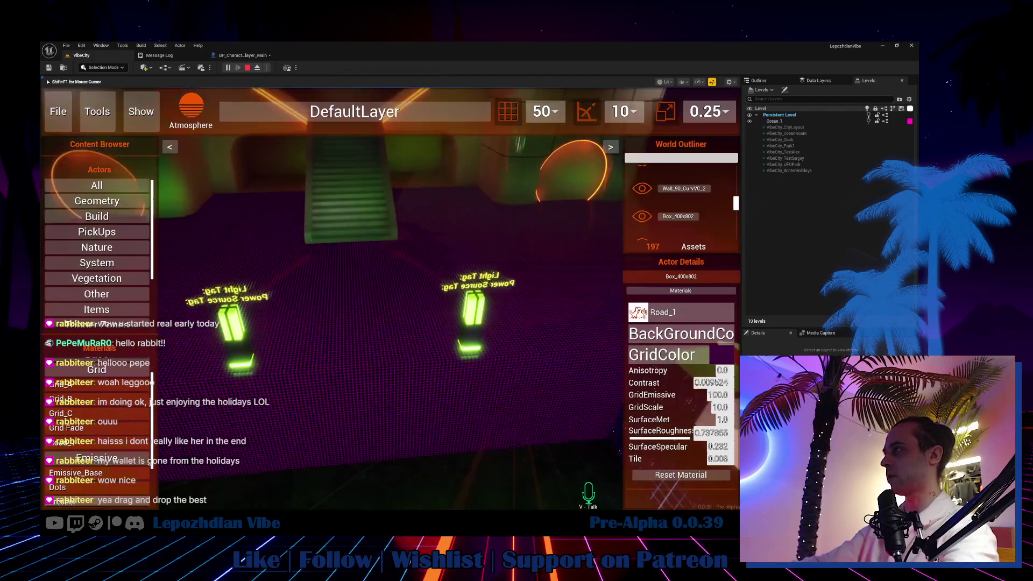
mouse_move(720, 407)
left_mouse_down()
mouse_move(732, 406)
mouse_move(700, 407)
left_mouse_up()
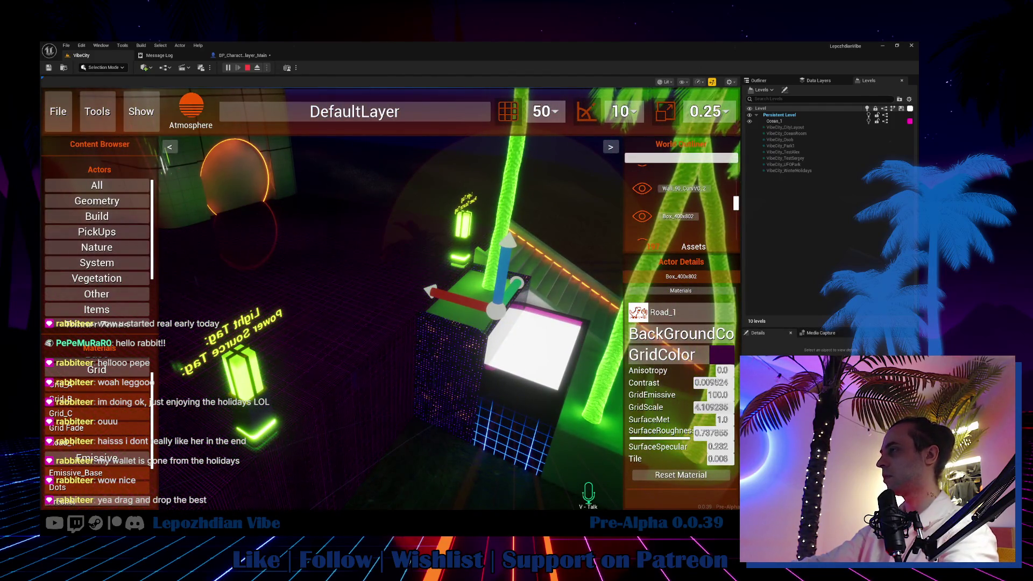
left_click(377, 269)
key("w")
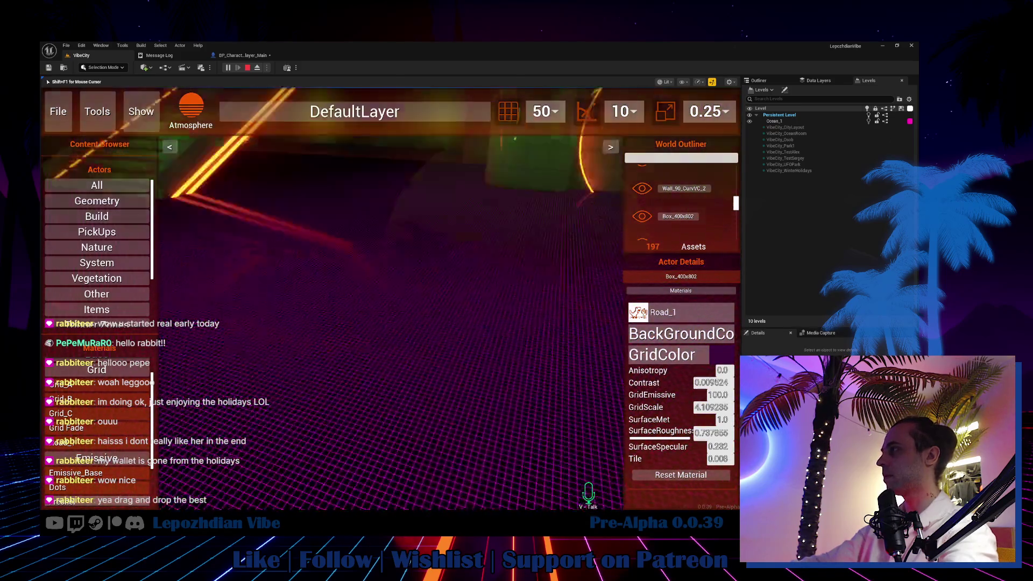
key("shift+F1")
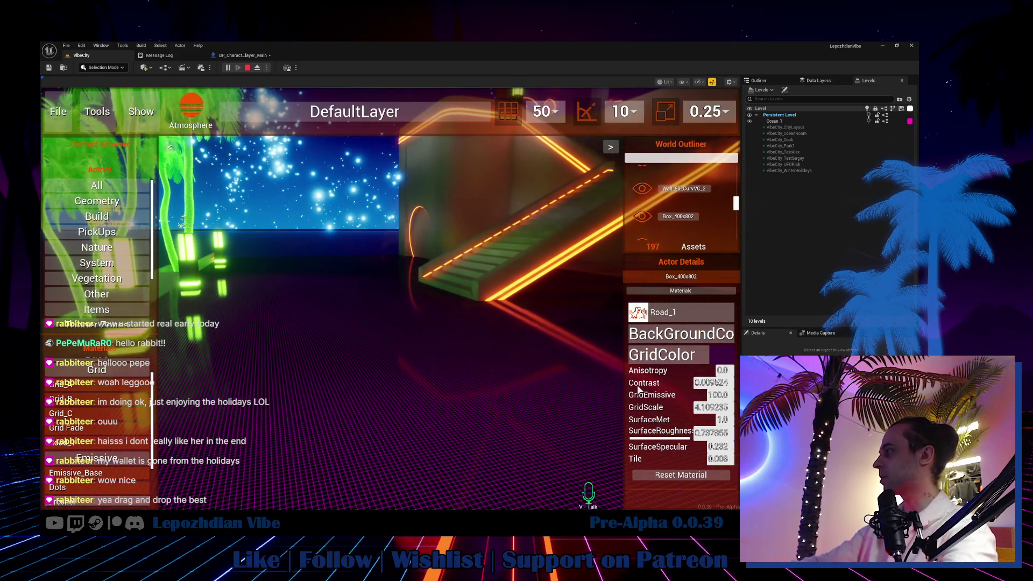
mouse_move(711, 407)
left_mouse_down()
mouse_move(764, 407)
mouse_move(716, 407)
mouse_move(740, 407)
left_mouse_up()
left_click(440, 379)
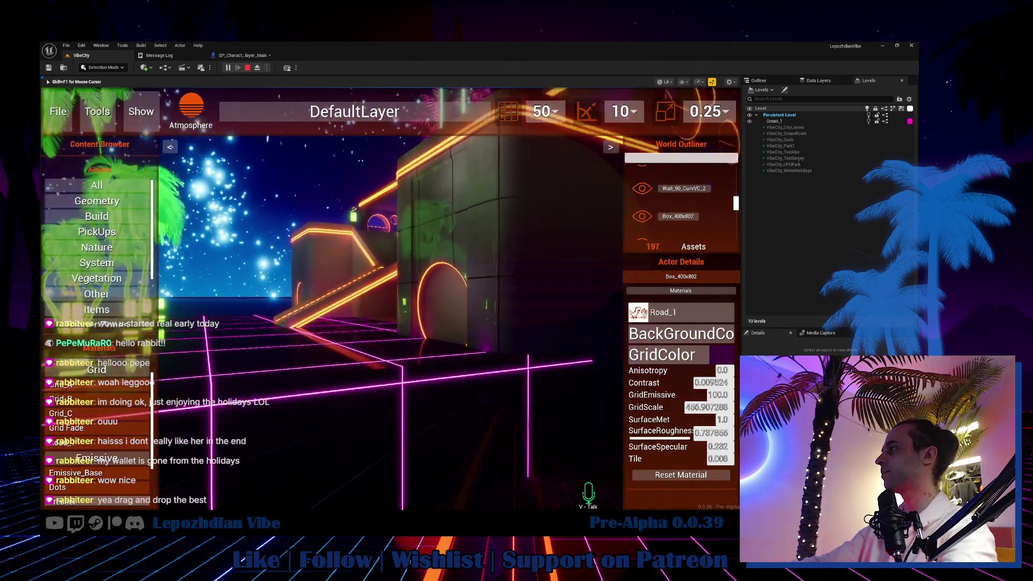
key("shift+F1")
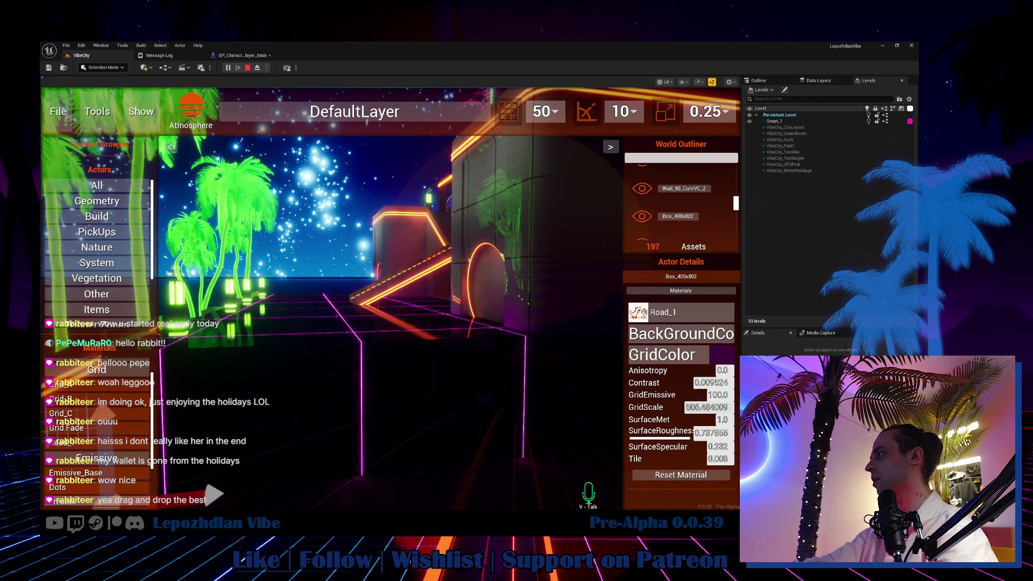
Set GridScale to about 510, then 508, and fine-tune it to about 492.9.
left_click_drag(706, 408, 613, 409)
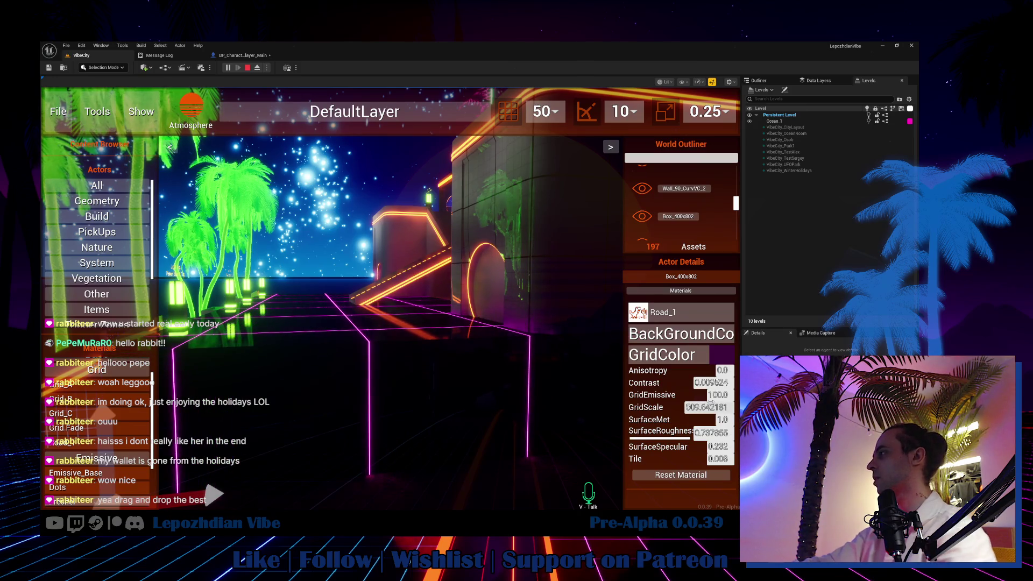
left_click_drag(693, 408, 728, 407)
type("10")
key("Return")
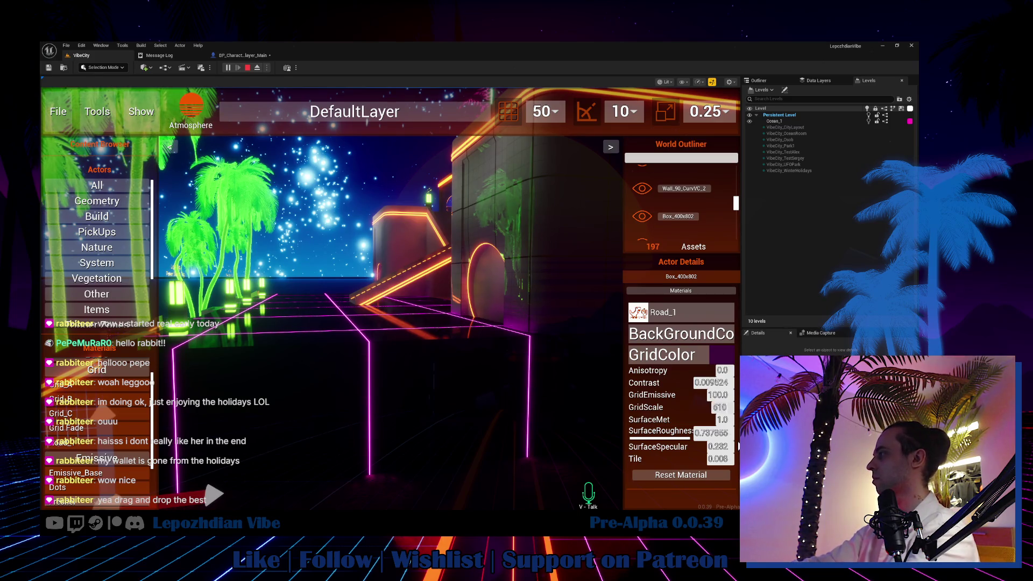
type("50")
key("Return")
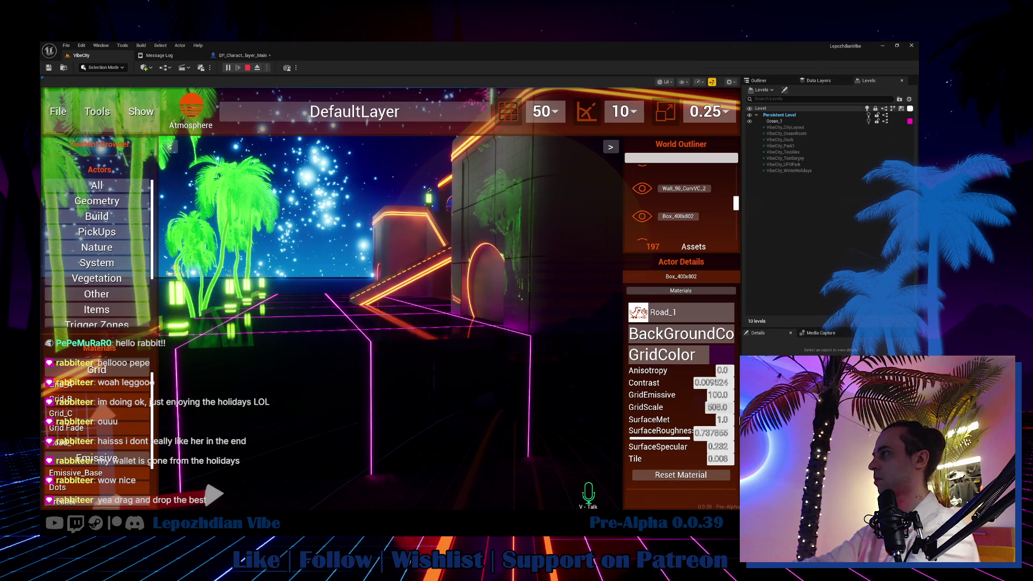
type("8")
key("Return")
left_click_drag(718, 407, 711, 407)
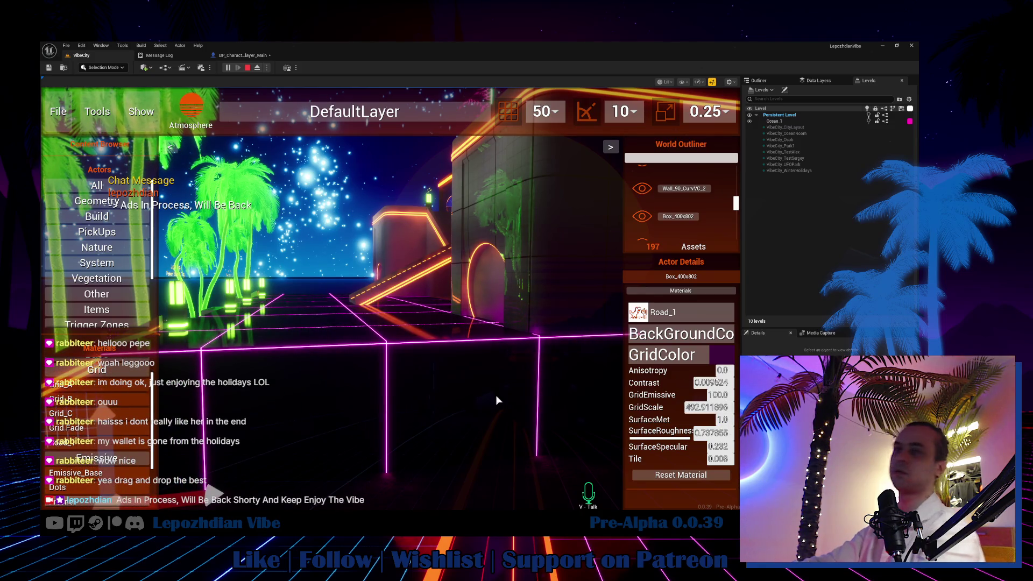
Stop the play session, return to the VibeCity level and open the Content Drawer.
left_click(499, 399)
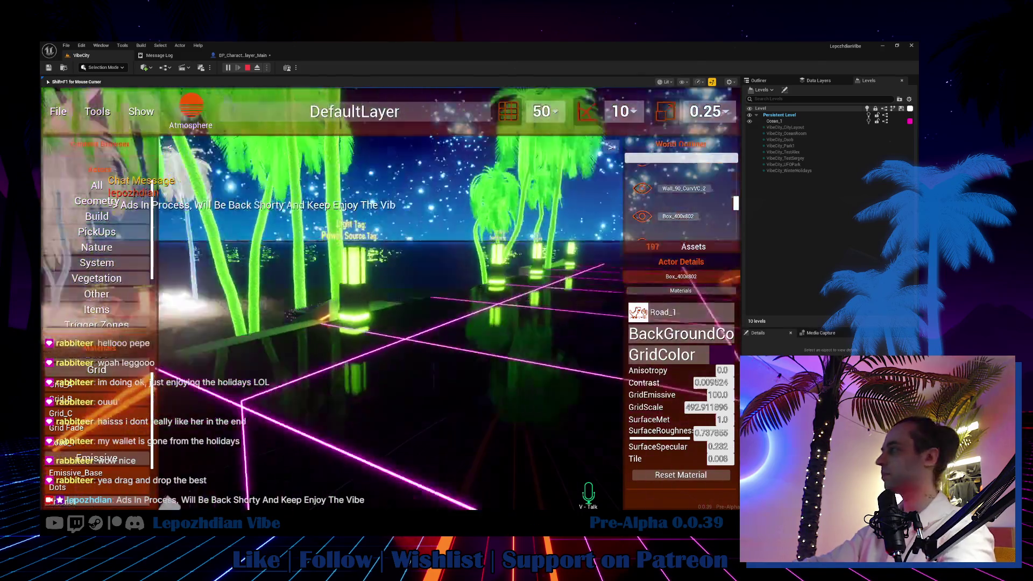
key("shift+F1")
key("Escape")
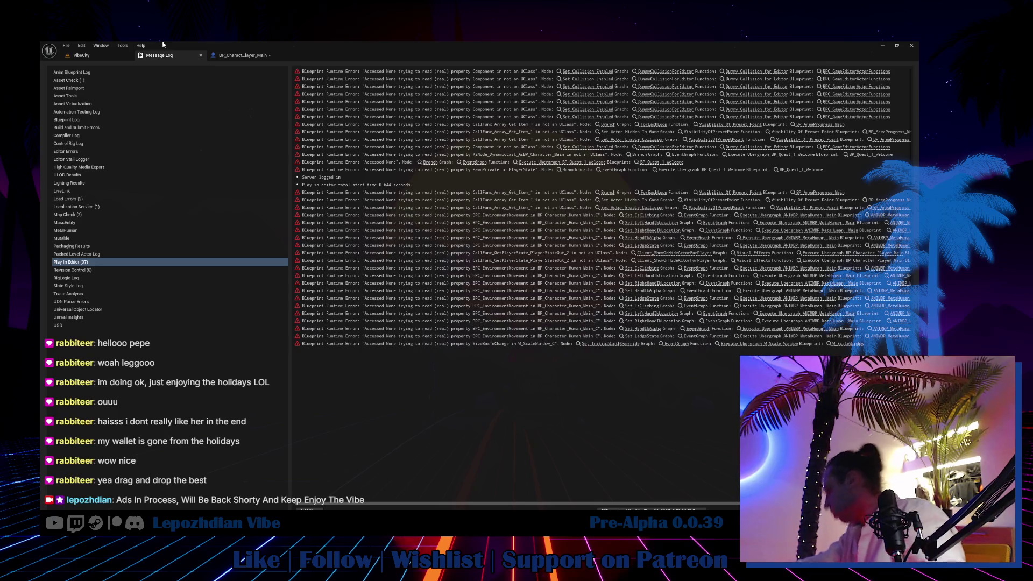
left_click(82, 56)
key("ctrl+space")
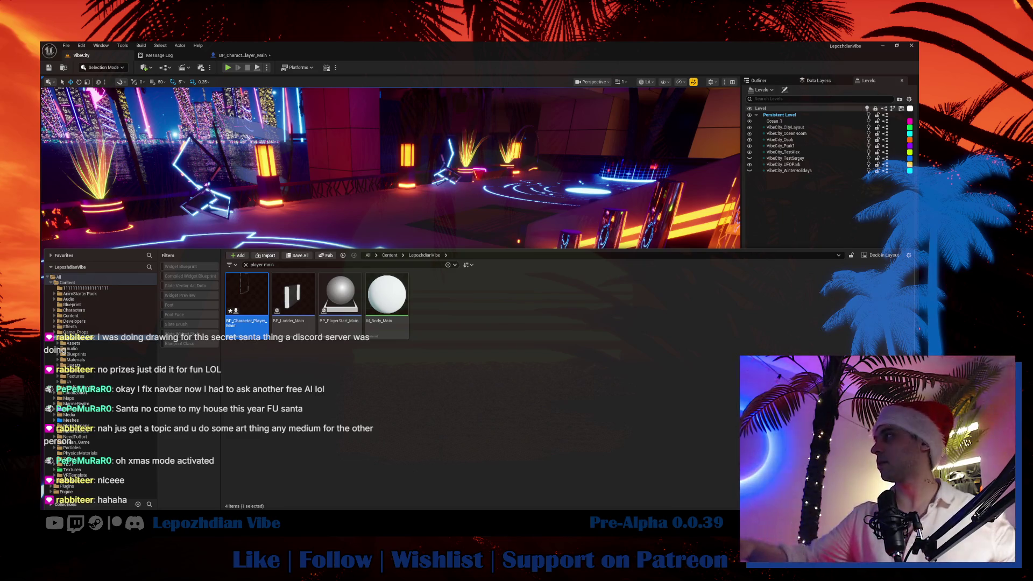
Search the Ui folder for 'outline' in the Content Browser.
left_click(87, 382)
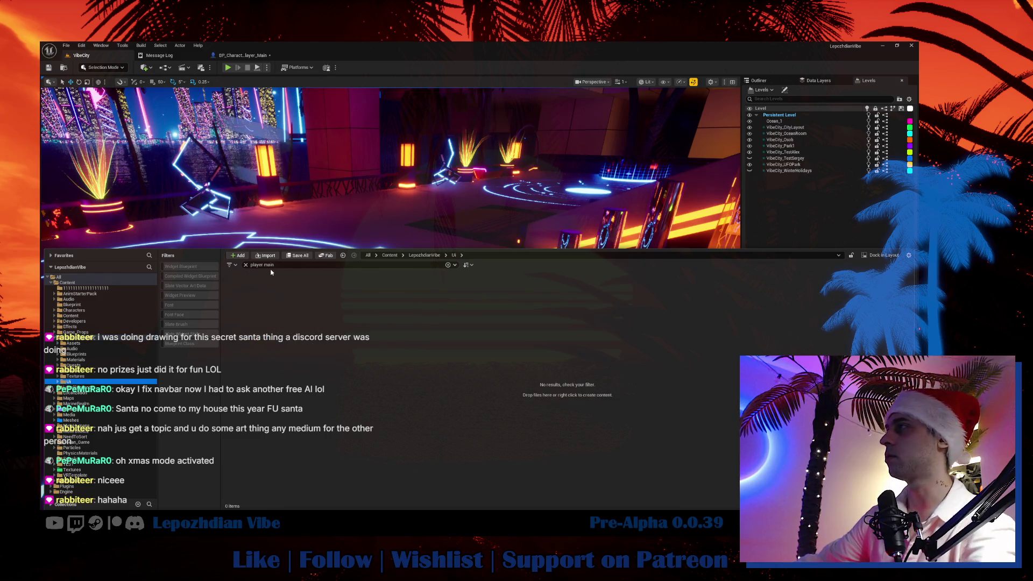
left_click(247, 264)
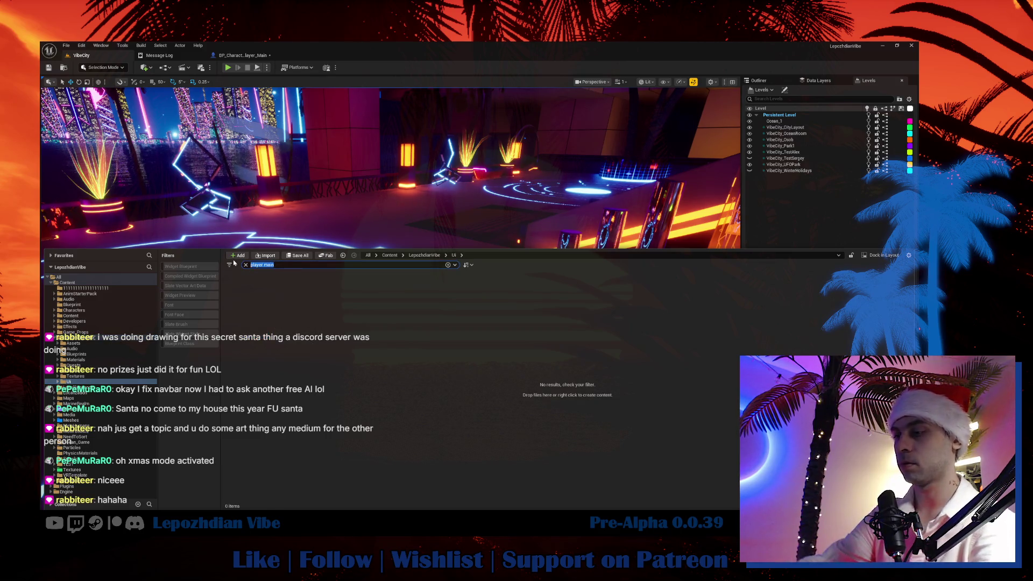
type("outline")
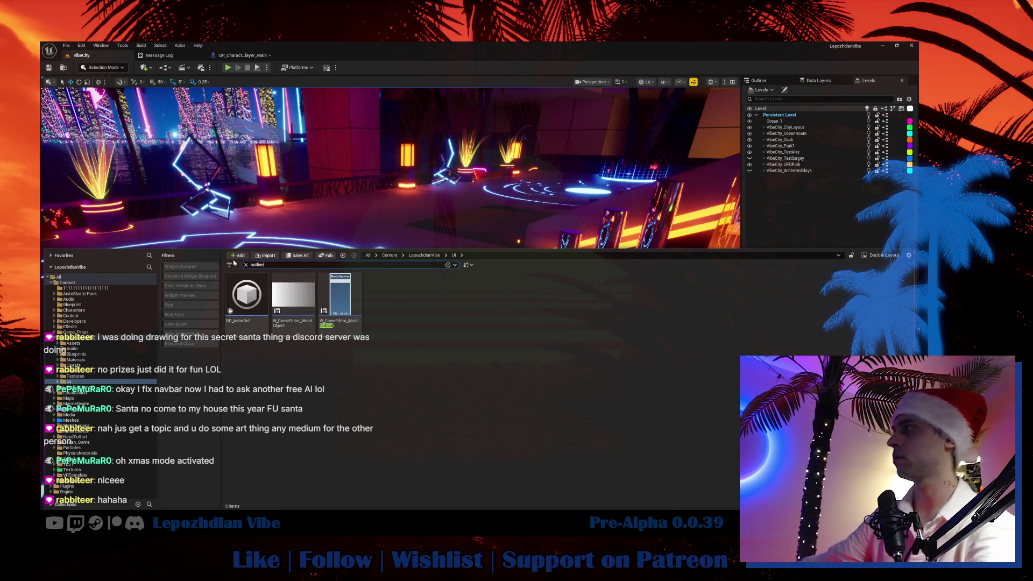
In W_GameEditor_WorldObject, duplicate the W_ButtonImage widget and rename the copy W_ButtonImageFocus.
mouse_move(330, 294)
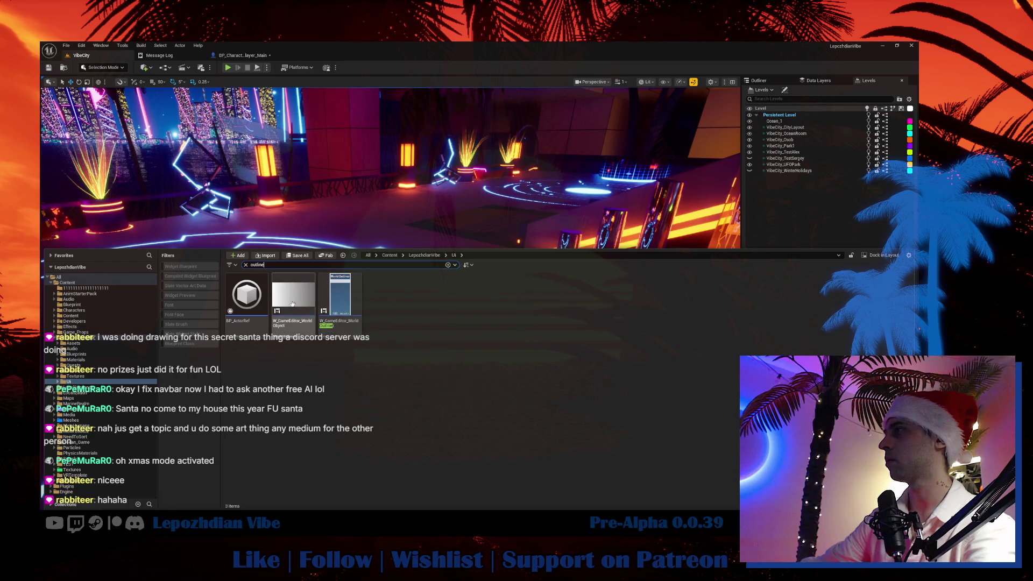
double_click(293, 303)
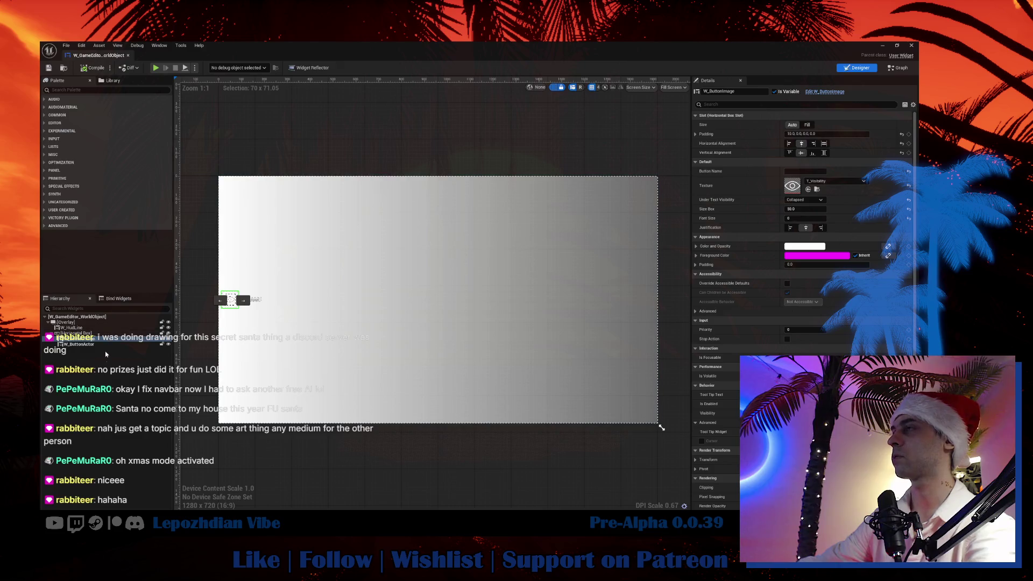
key("ctrl+d")
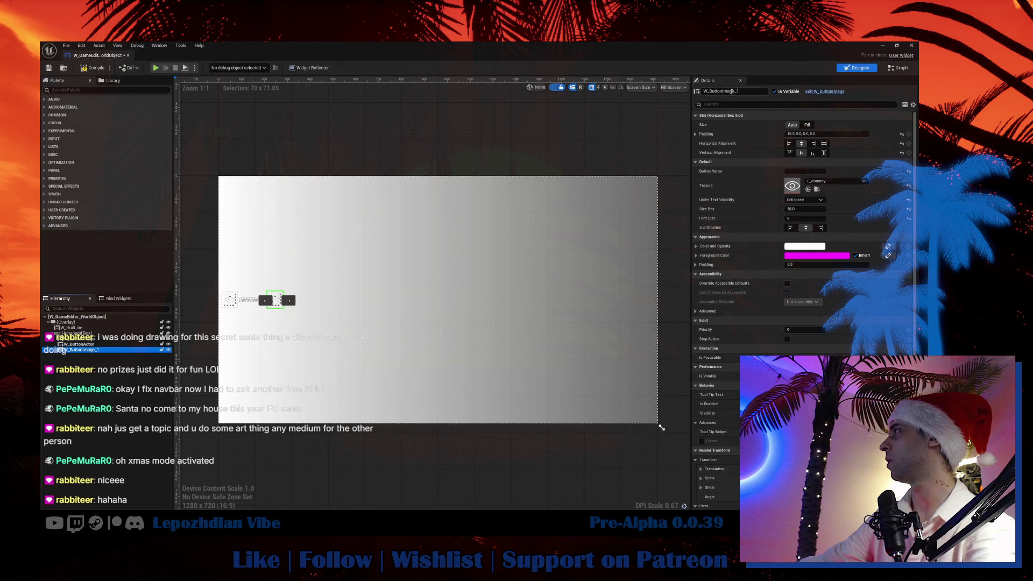
left_click(736, 91)
key("BackSpace")
key("BackSpace")
type("Foc")
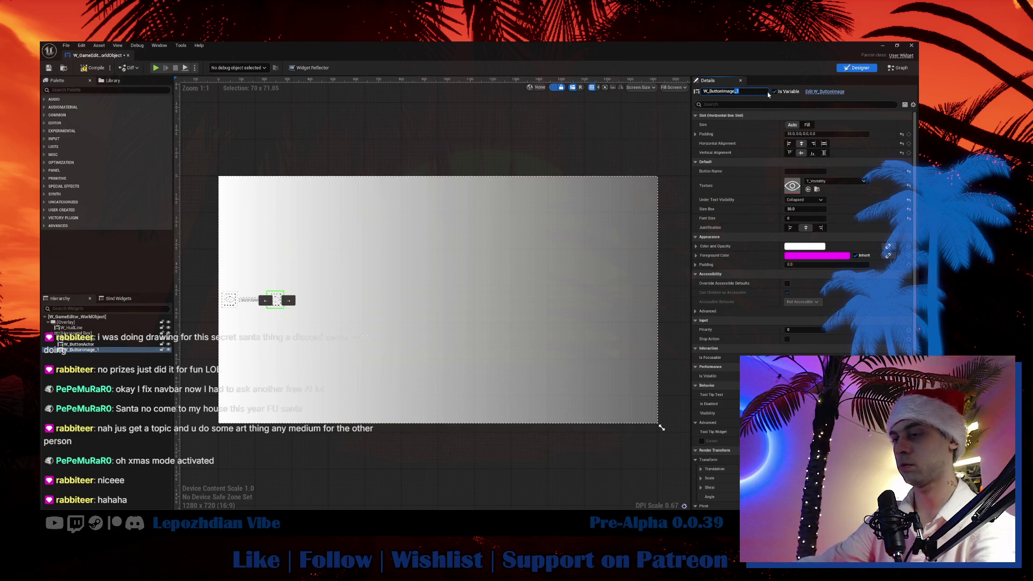
type("us")
key("Return")
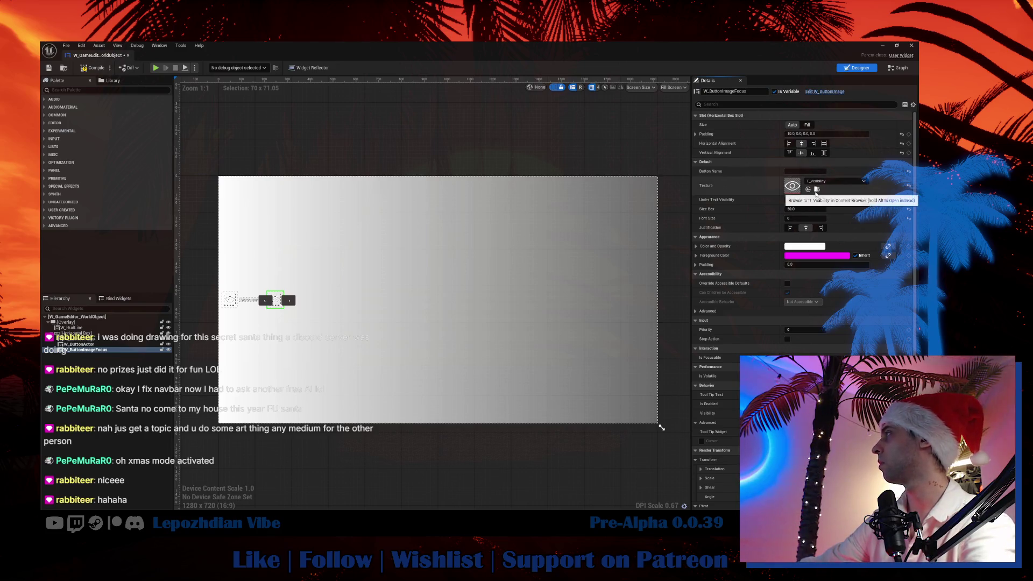
Change the focus image's texture from T_Visibility to T_GreatEncounter.
left_click(817, 191)
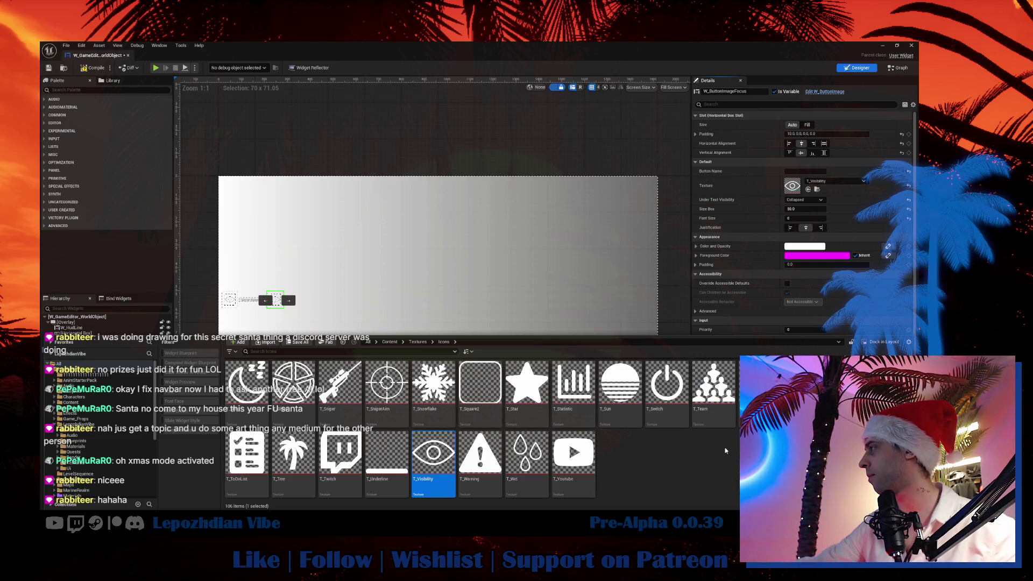
scroll(725, 451, "up", 3)
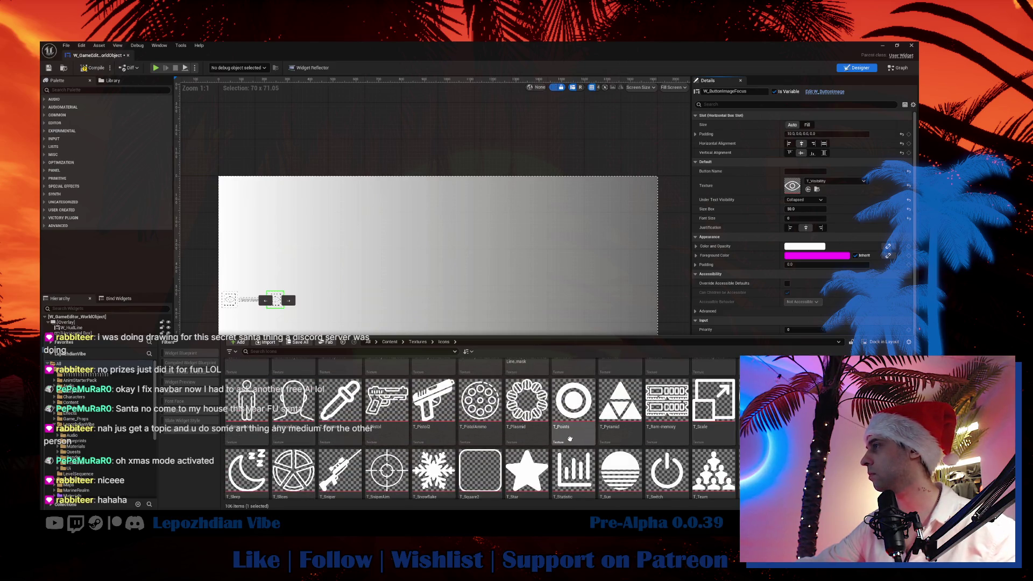
scroll(594, 439, "up", 2)
scroll(594, 438, "up", 5)
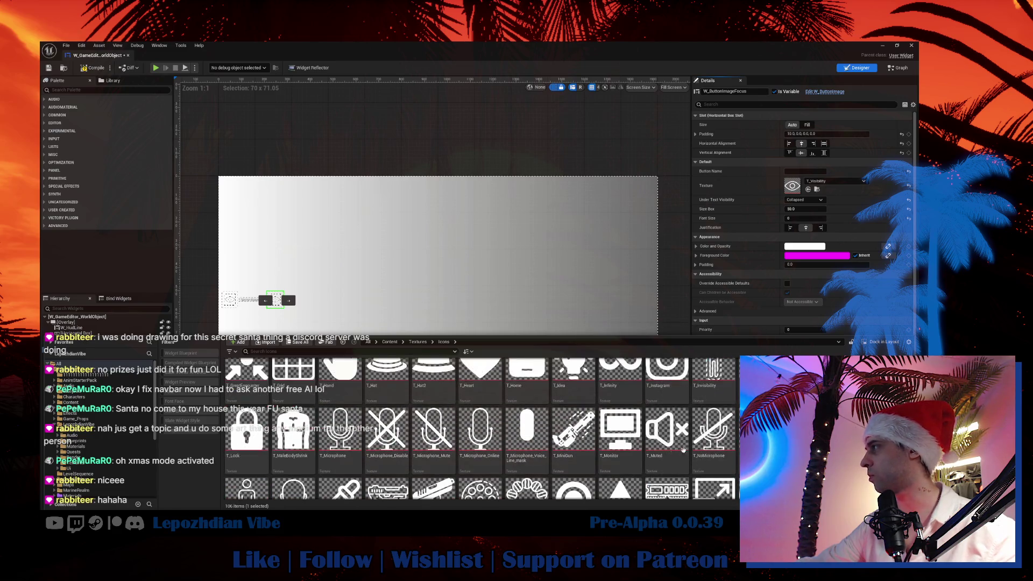
left_click(246, 449)
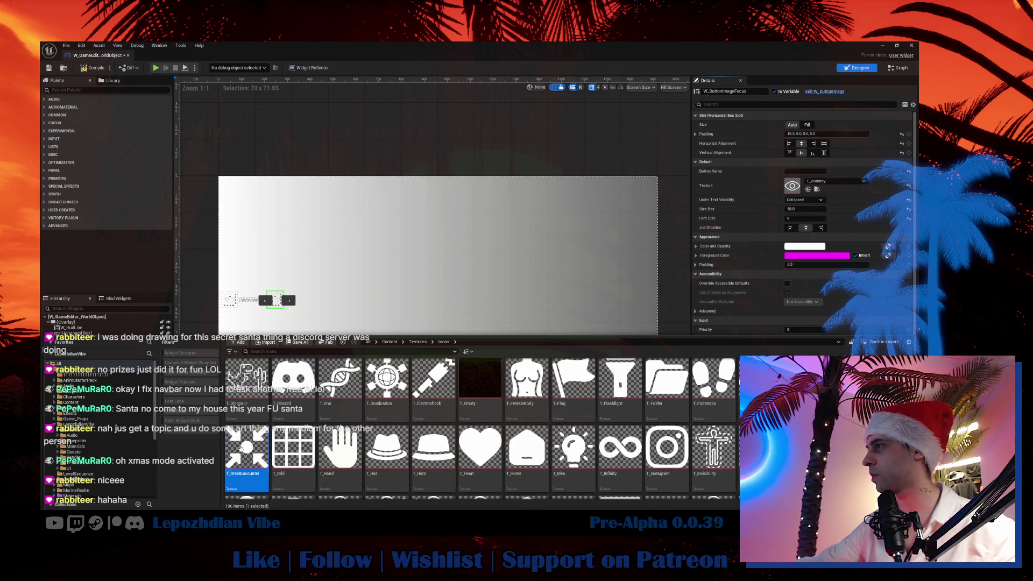
left_click(808, 190)
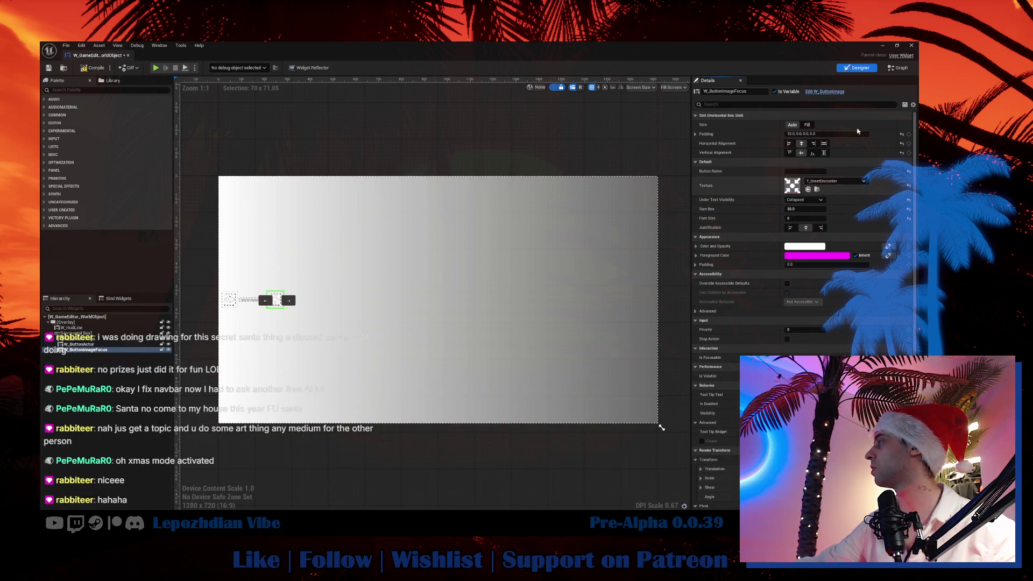
left_click(897, 68)
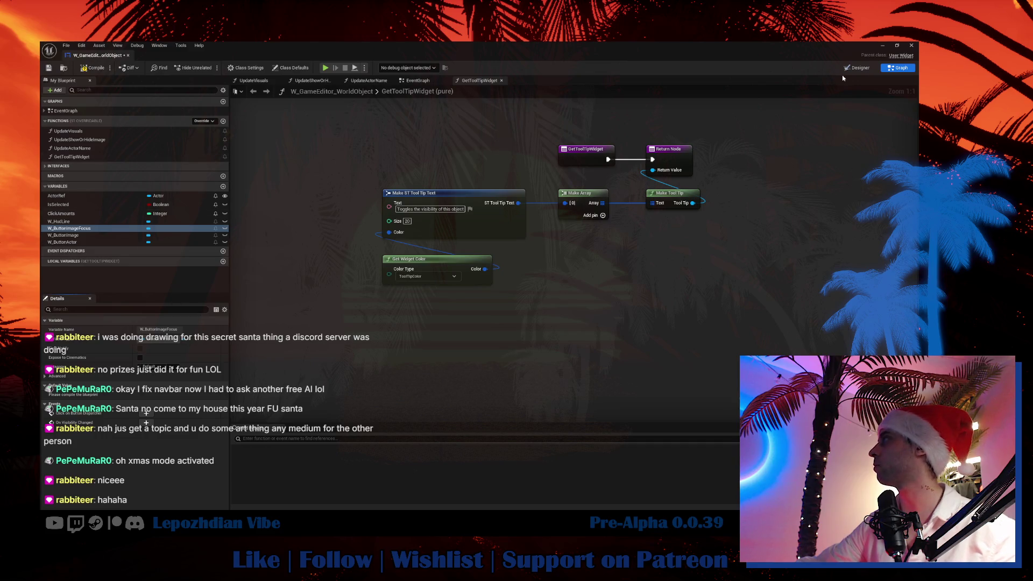
Create a Tool Tip Widget binding in the Designer, then bring up a maximized Discord window.
left_click(857, 67)
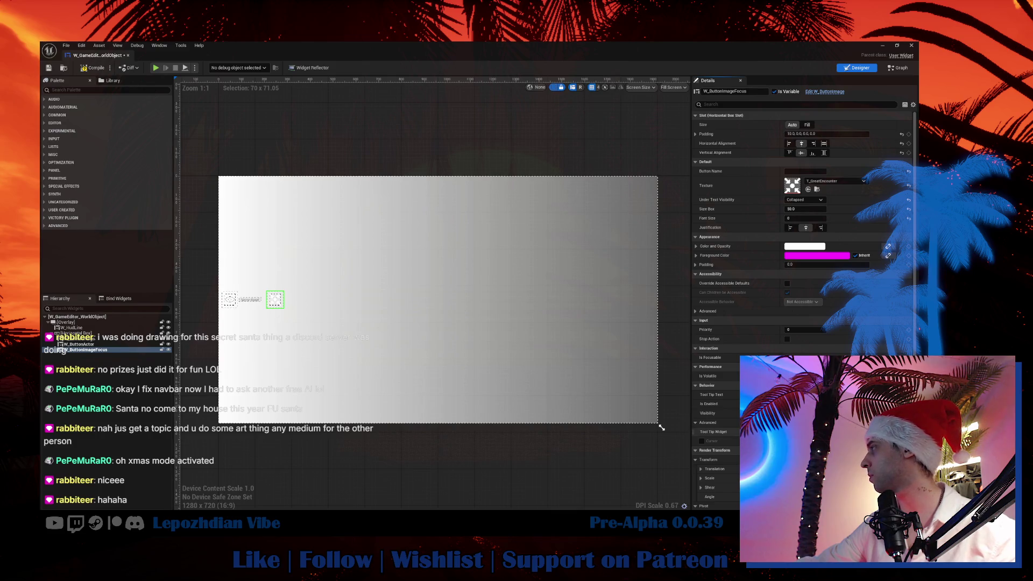
left_click(733, 419)
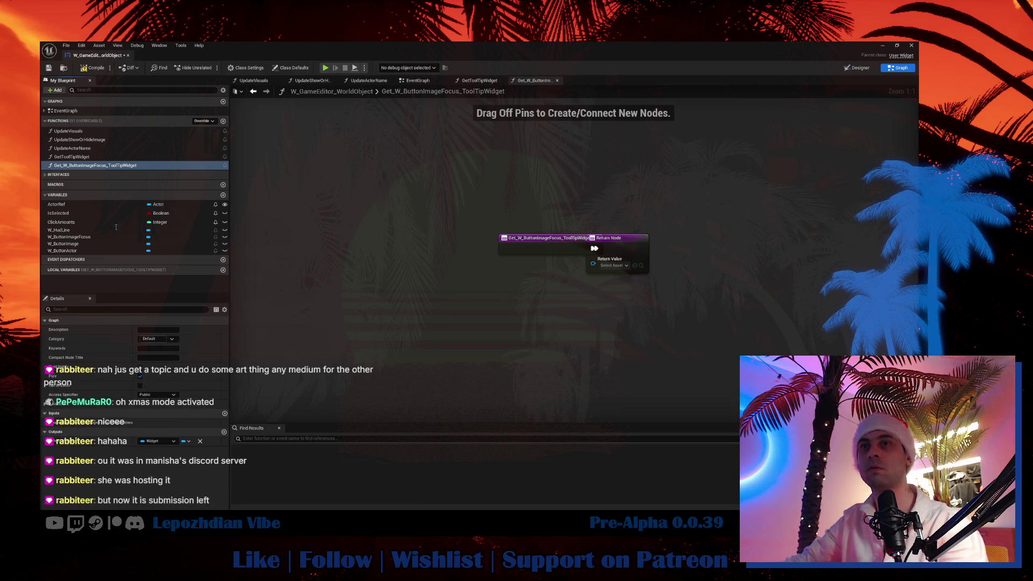
key("alt+Tab")
left_click(835, 129)
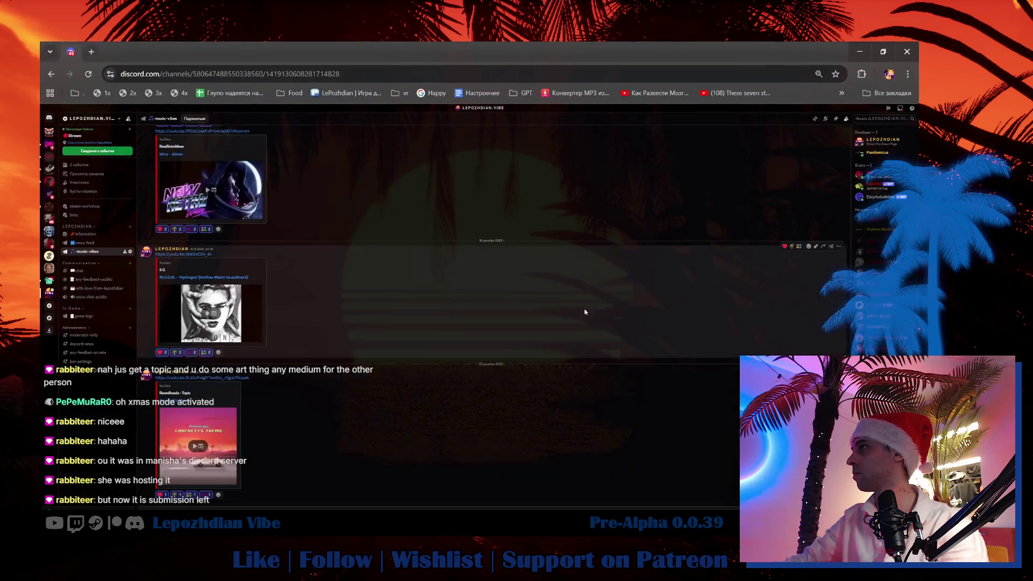
Scroll back through older posts in Discord's music-vibes channel, then return to Unreal.
scroll(538, 323, "up", 10)
scroll(379, 280, "up", 5)
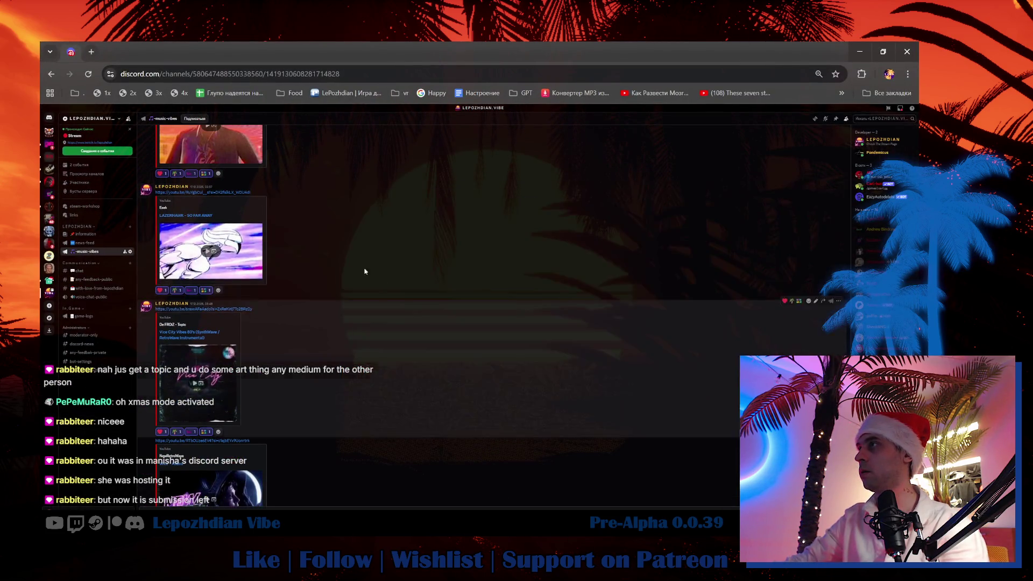
scroll(303, 350, "up", 5)
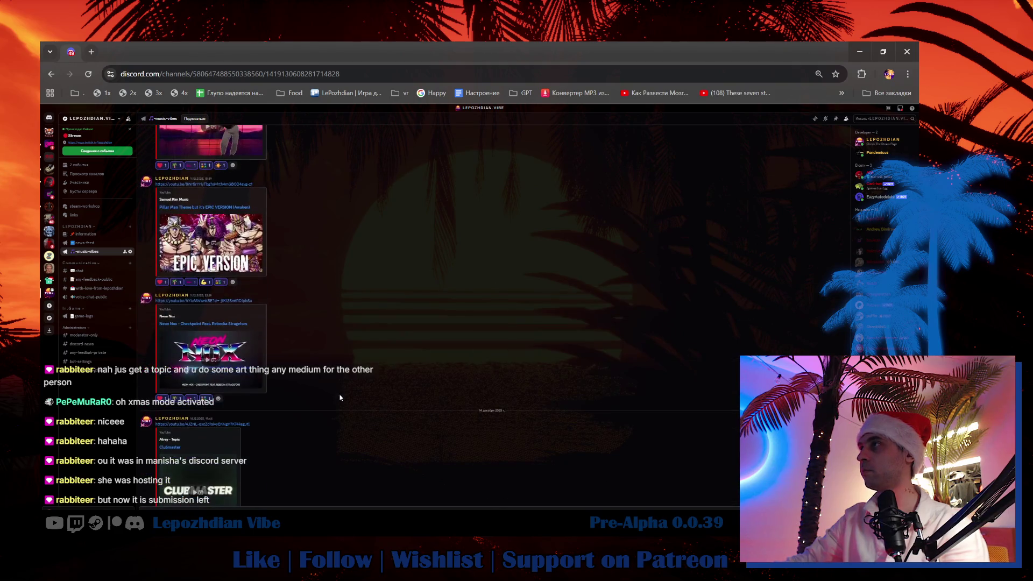
scroll(405, 416, "up", 1)
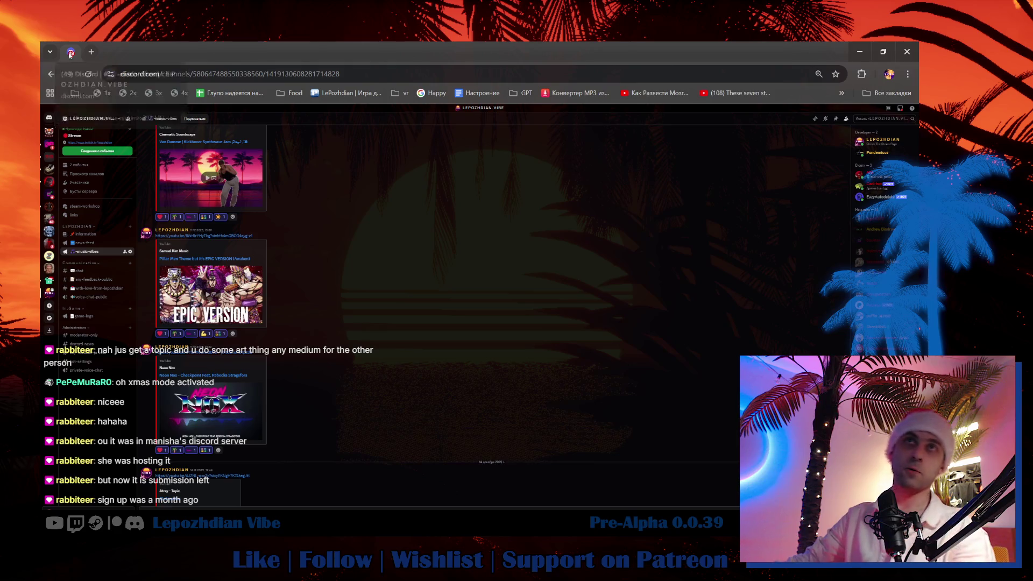
key("alt+Tab")
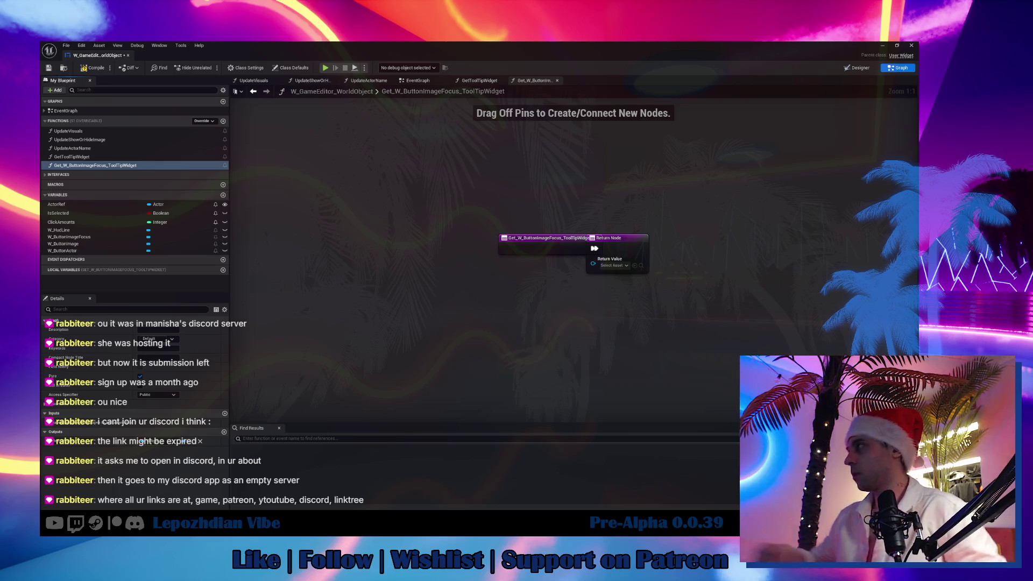
Rename the binding function to ToolTip_Focus and search 'make to' from its Return Value pin.
left_click(108, 166)
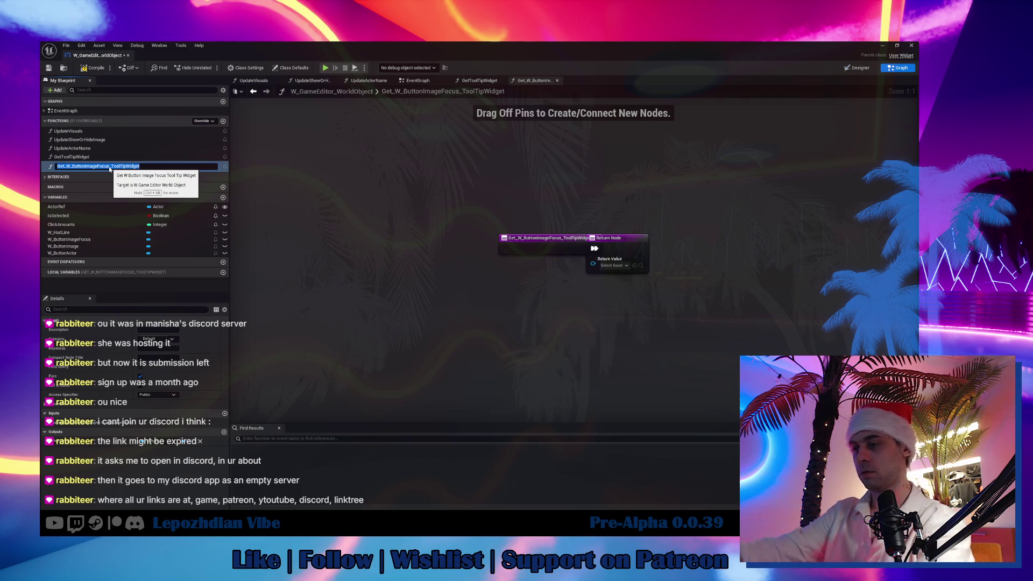
type("ToolTip")
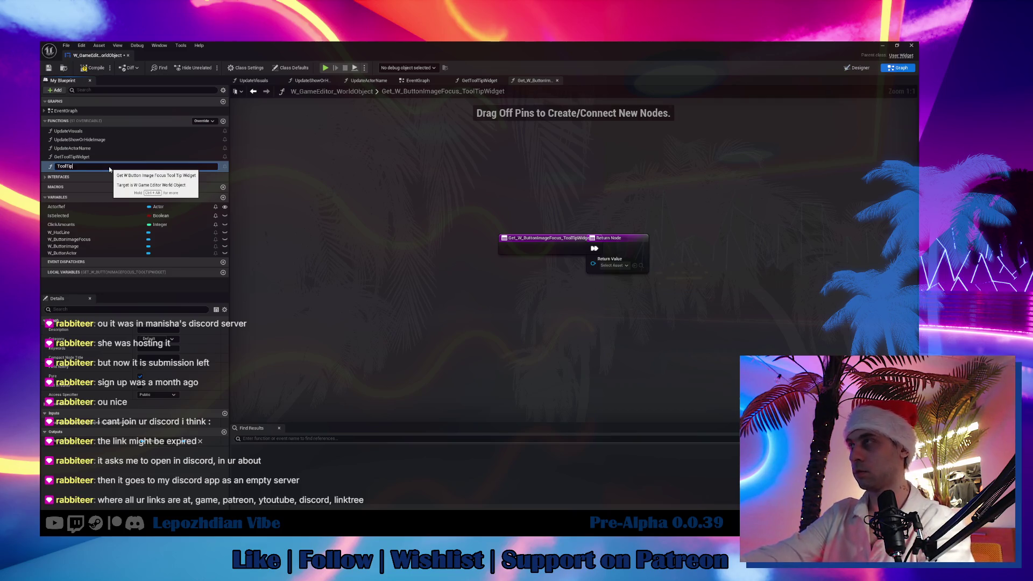
type("_")
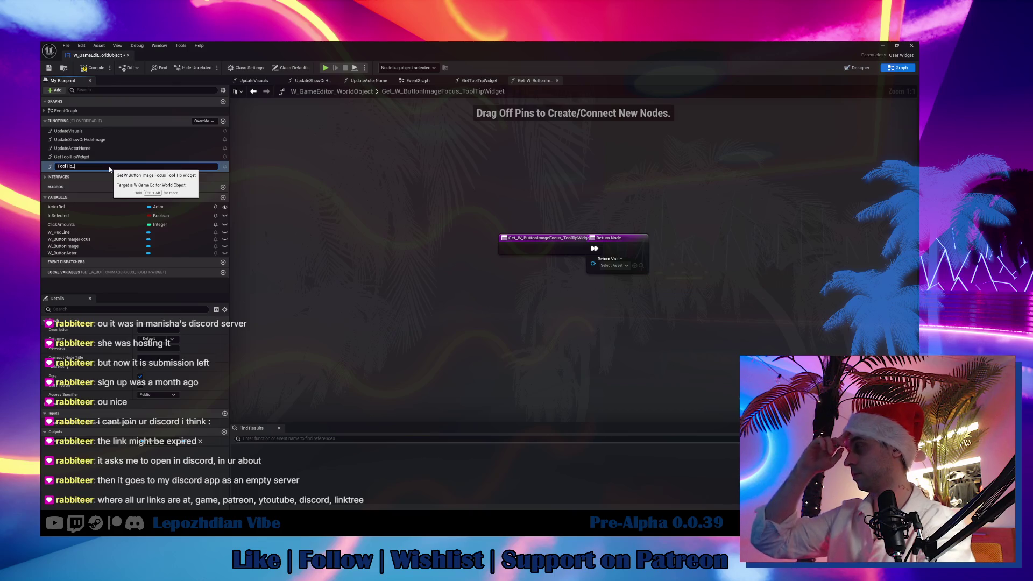
type("Focus")
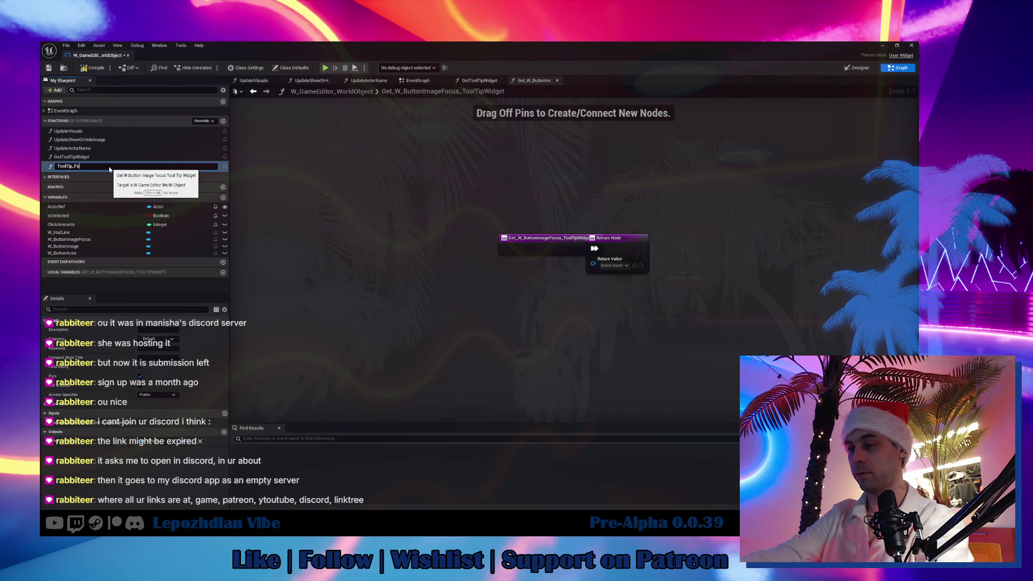
key("Return")
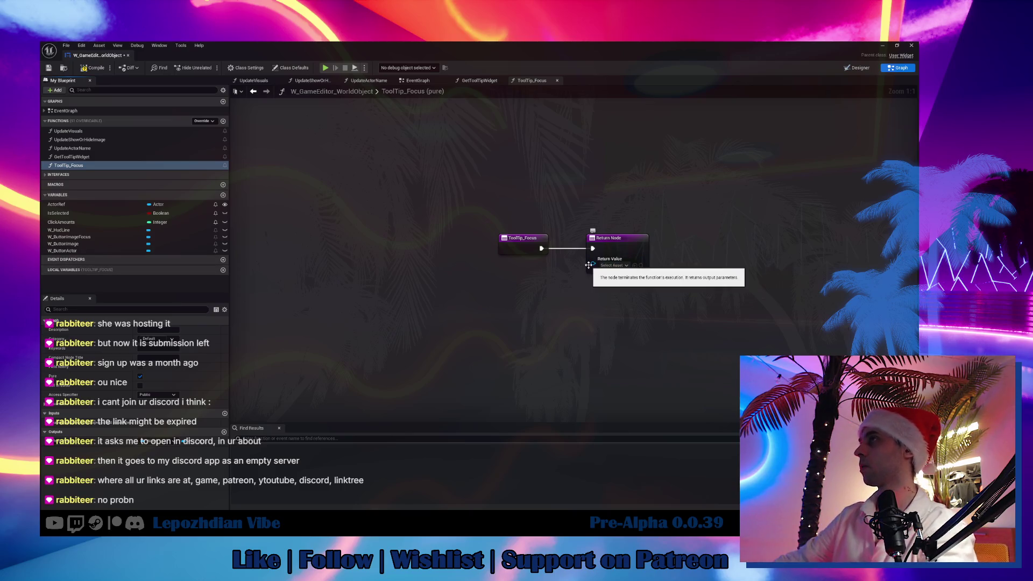
left_click_drag(593, 263, 557, 275)
type("make")
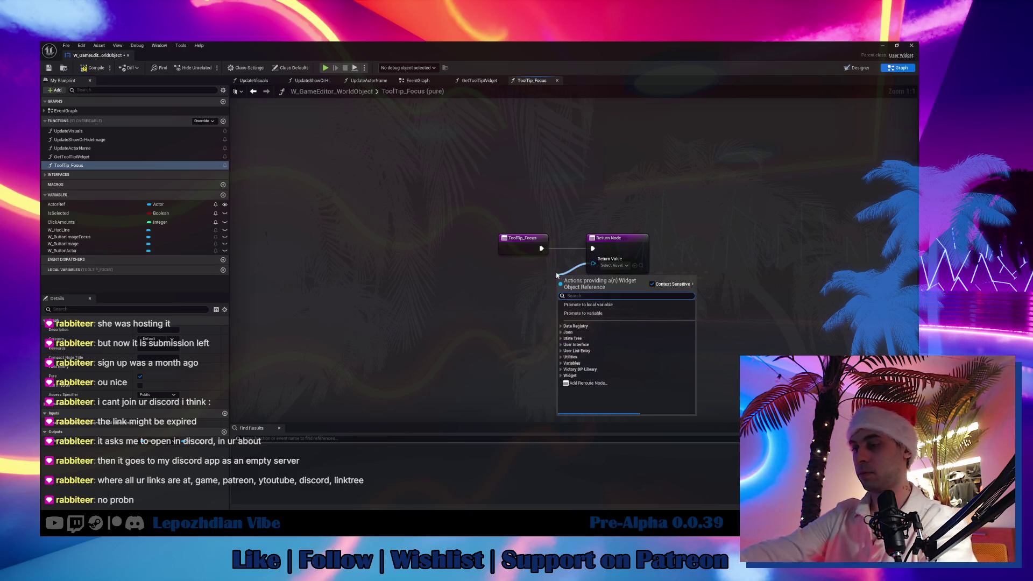
type(" to")
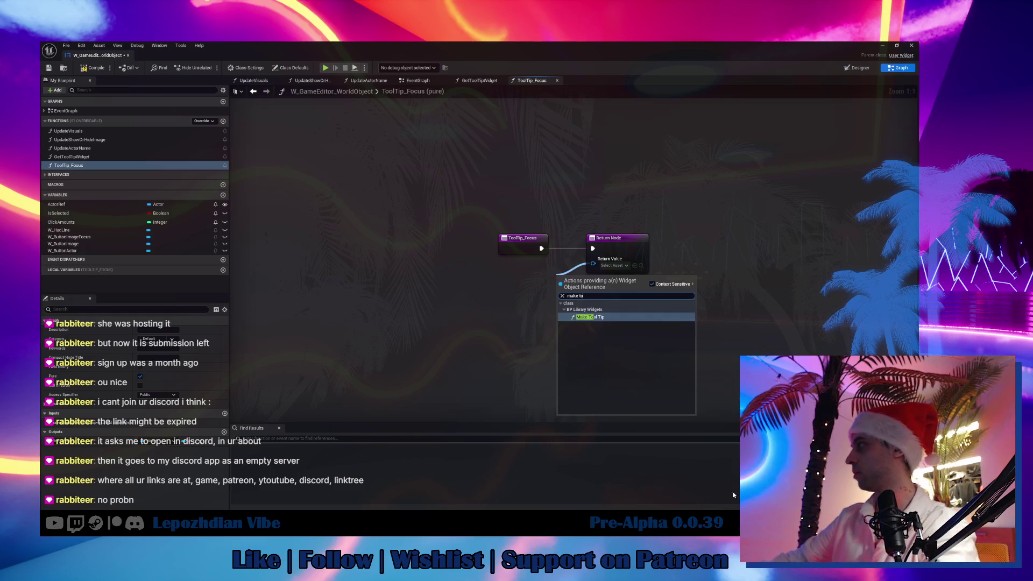
Wire Make Tool Tip to Return Value, feed it a Make Array, and add a Build Tool Tip Line at [0].
left_click(592, 317)
mouse_move(594, 280)
left_mouse_down()
mouse_move(628, 289)
mouse_move(623, 278)
mouse_move(515, 288)
left_mouse_up()
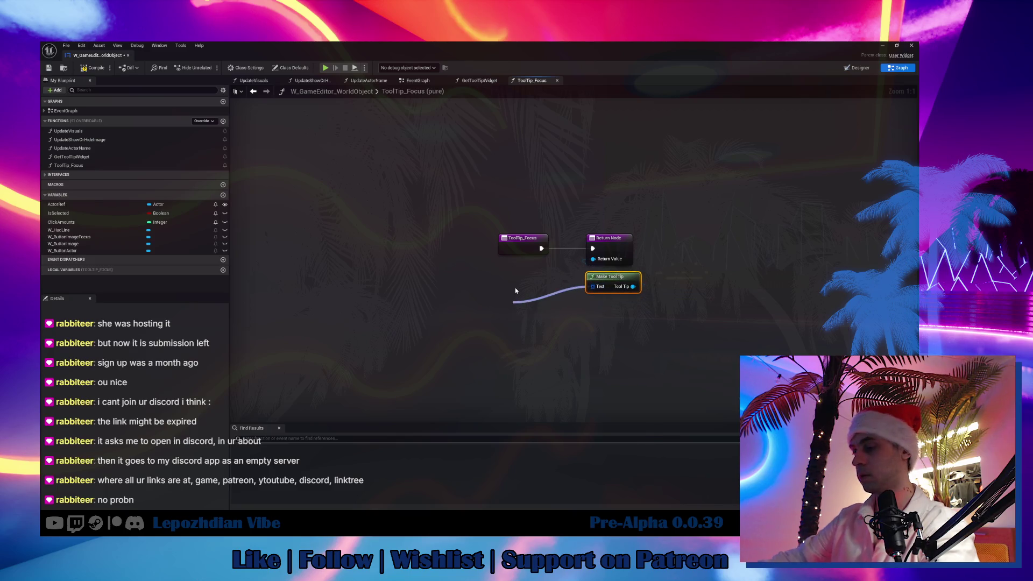
type("make a")
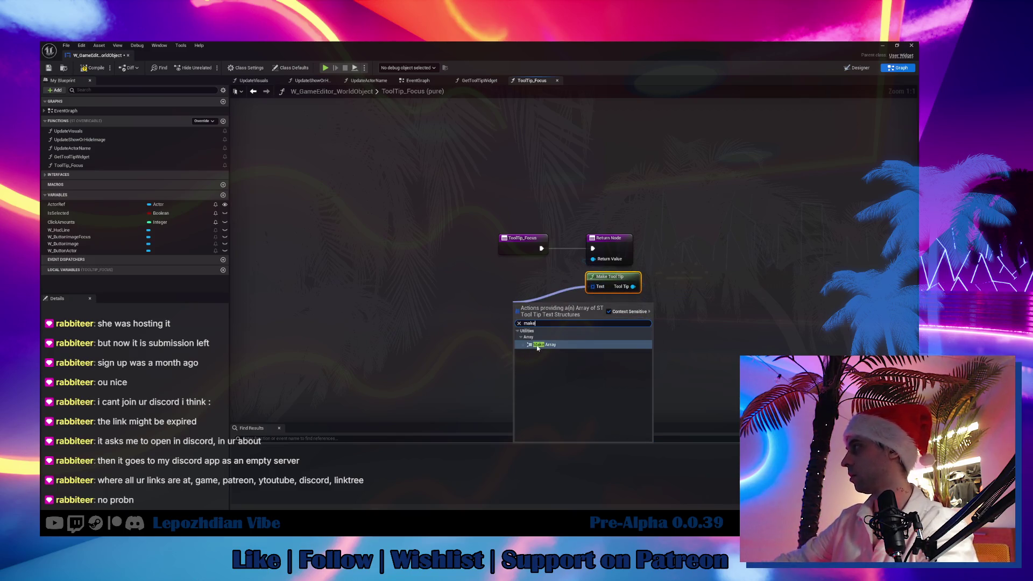
left_click(540, 350)
mouse_move(547, 320)
left_mouse_down()
mouse_move(563, 293)
mouse_move(463, 279)
left_mouse_up()
type("buil")
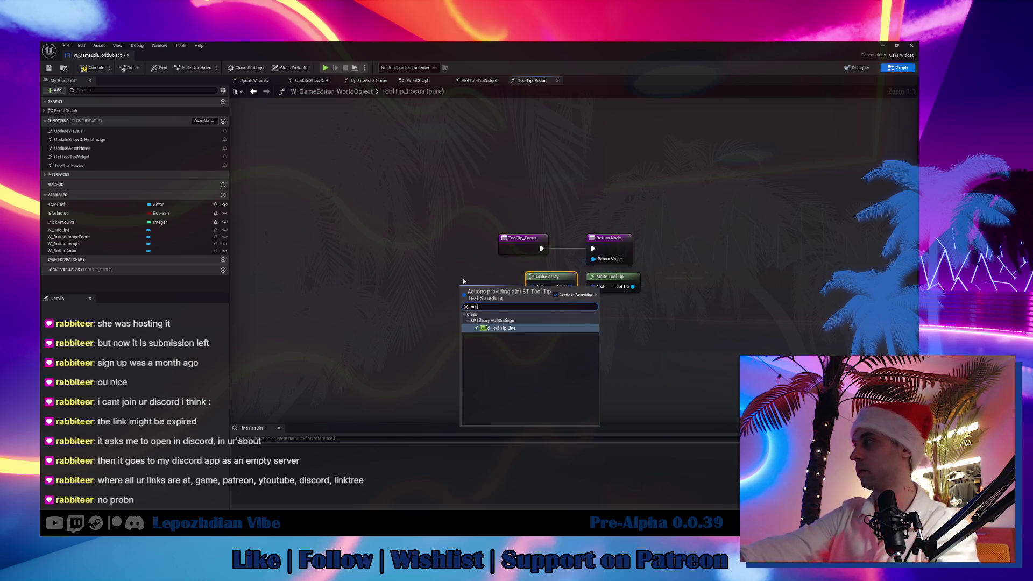
left_click(524, 328)
left_click_drag(484, 283, 449, 278)
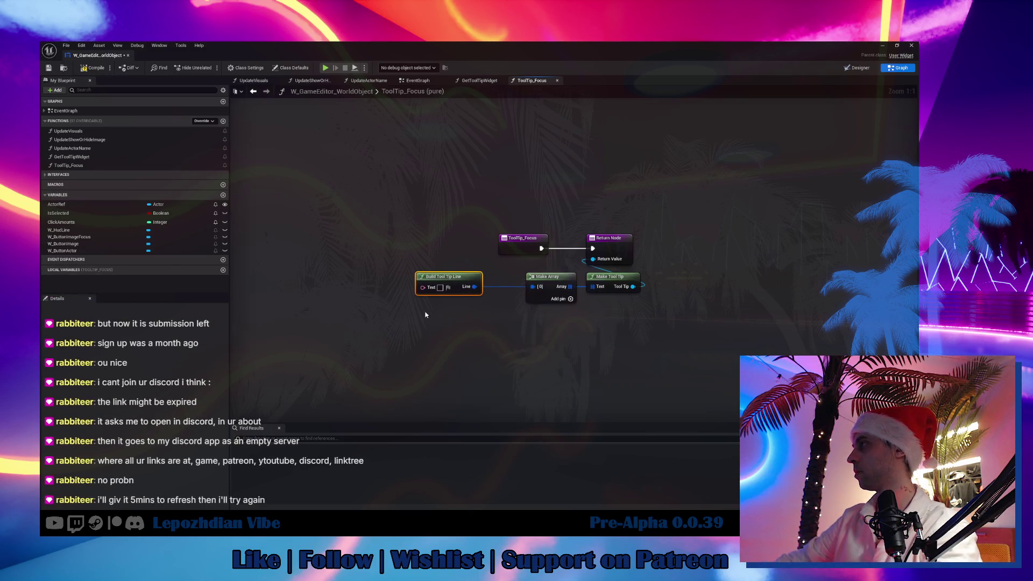
Duplicate the tooltip line into array entry [1] and type 'Key:' as the first line's text.
key("ctrl+d")
left_click(570, 299)
left_click_drag(533, 299, 480, 325)
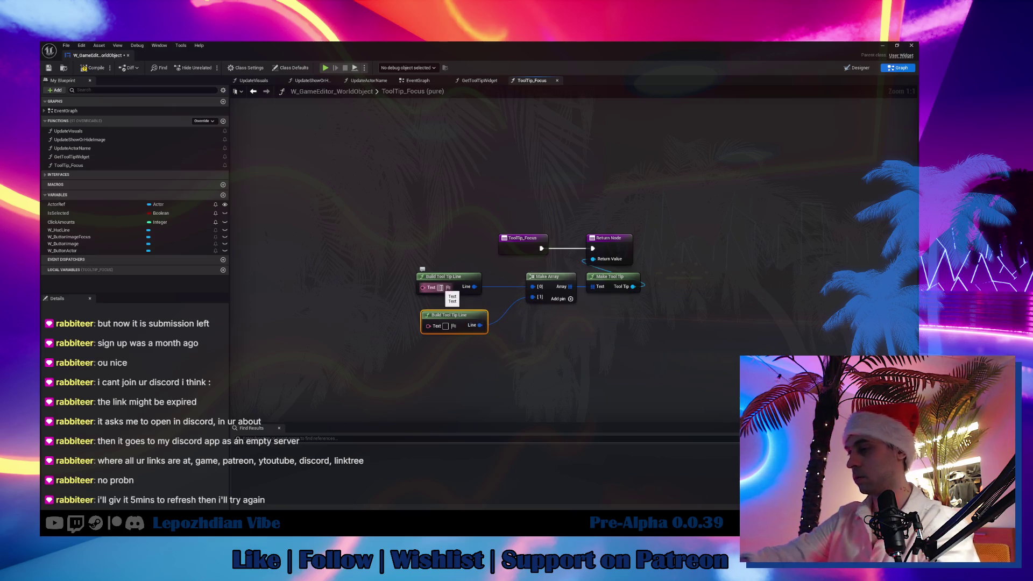
left_click(441, 287)
type("Key:")
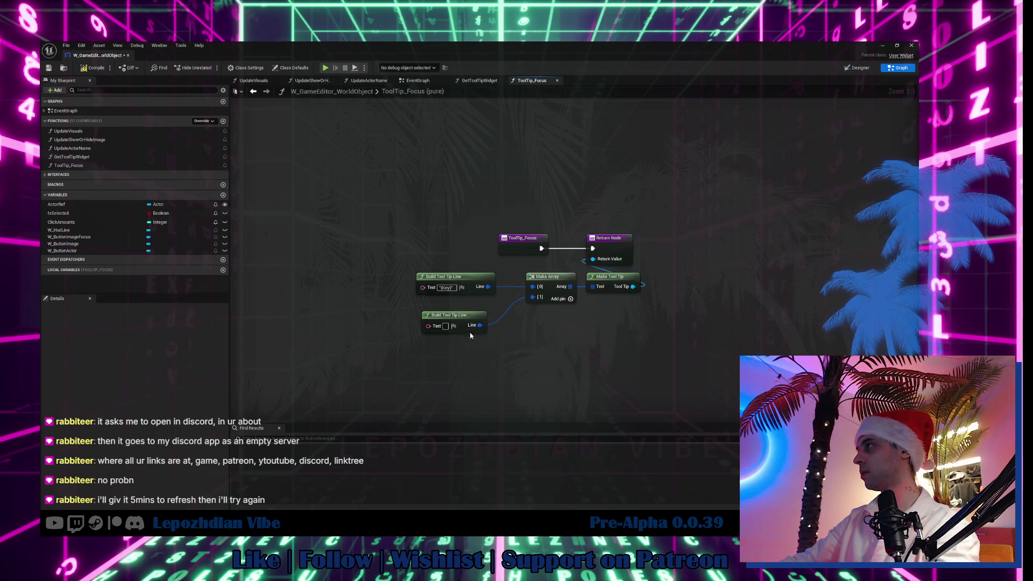
Nudge the second Build Tool Tip Line node left and edit the upper line's text.
left_click_drag(466, 319, 460, 320)
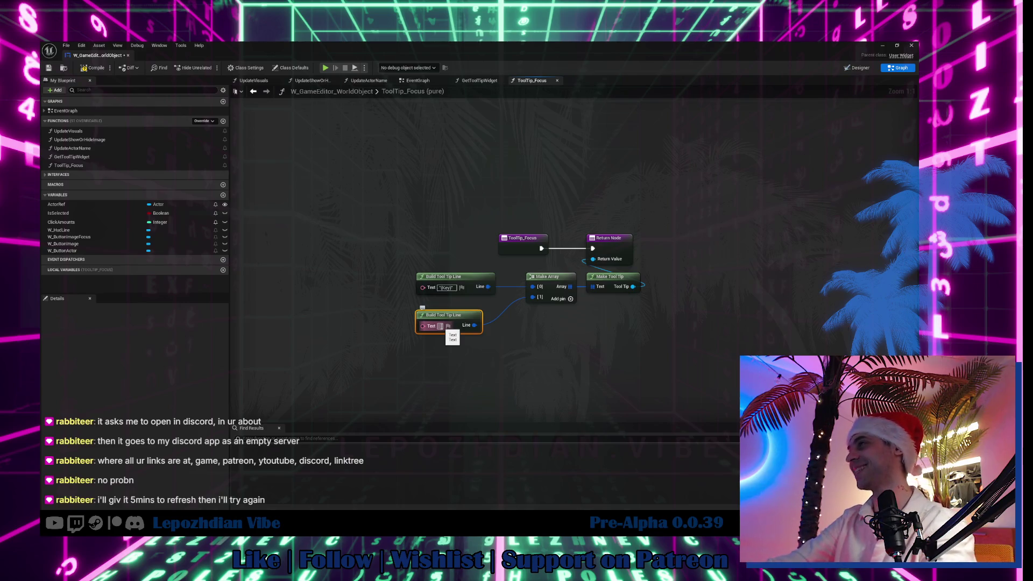
left_click(446, 288)
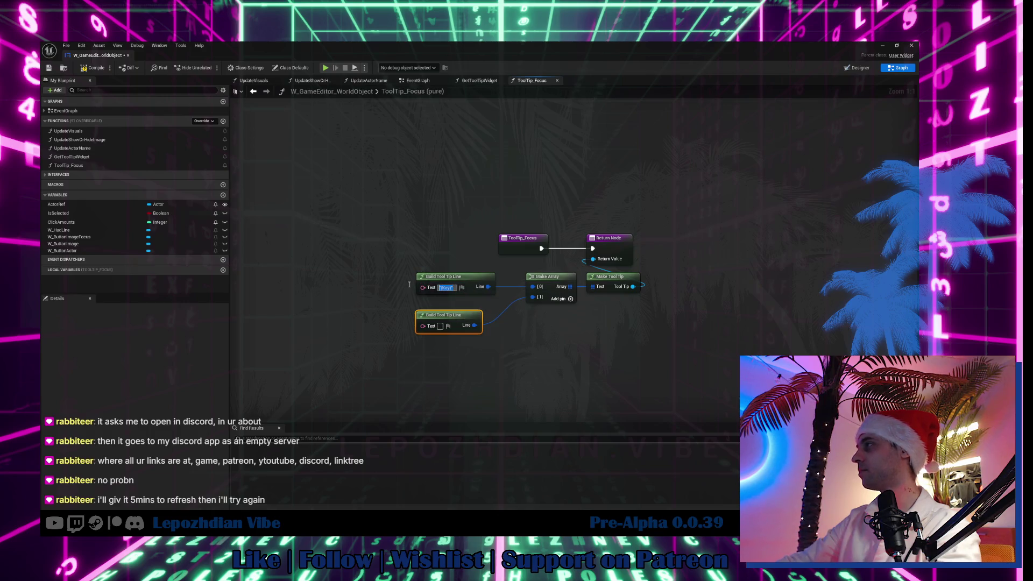
Feed the first tooltip line's text from a Format Text node with format {Key}.
left_click_drag(423, 287, 384, 286)
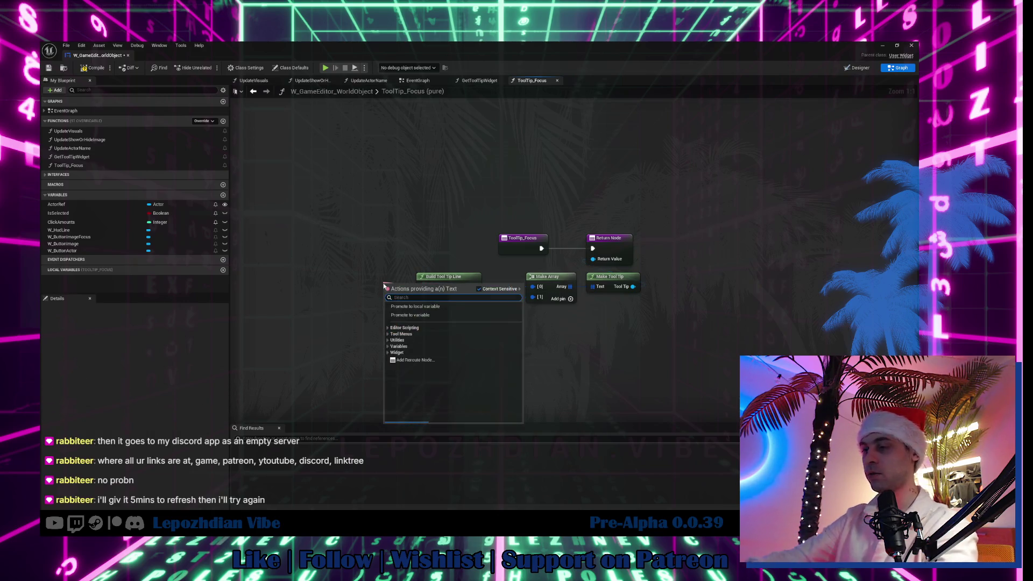
type("forma")
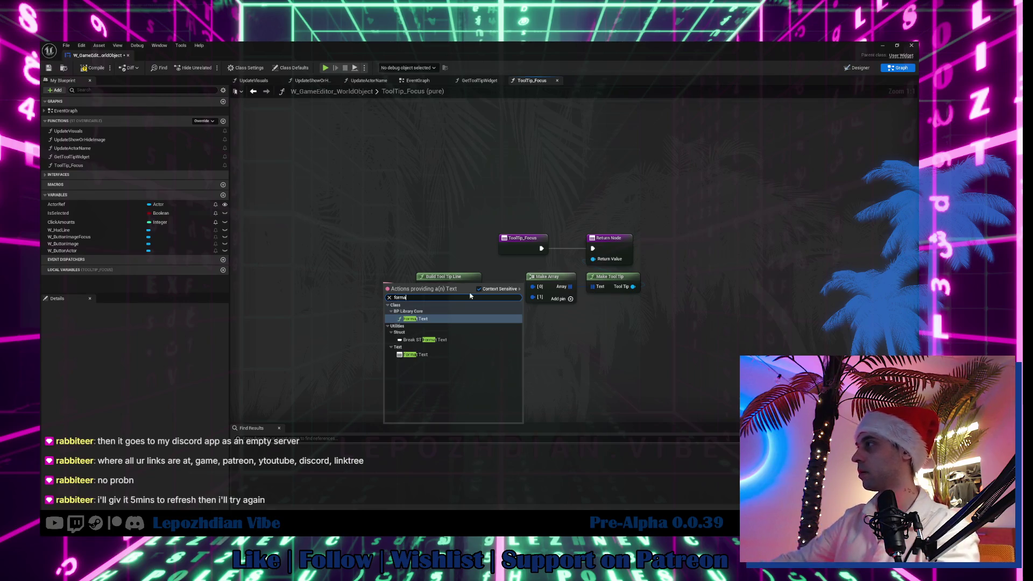
left_click(423, 356)
left_click_drag(416, 294, 362, 293)
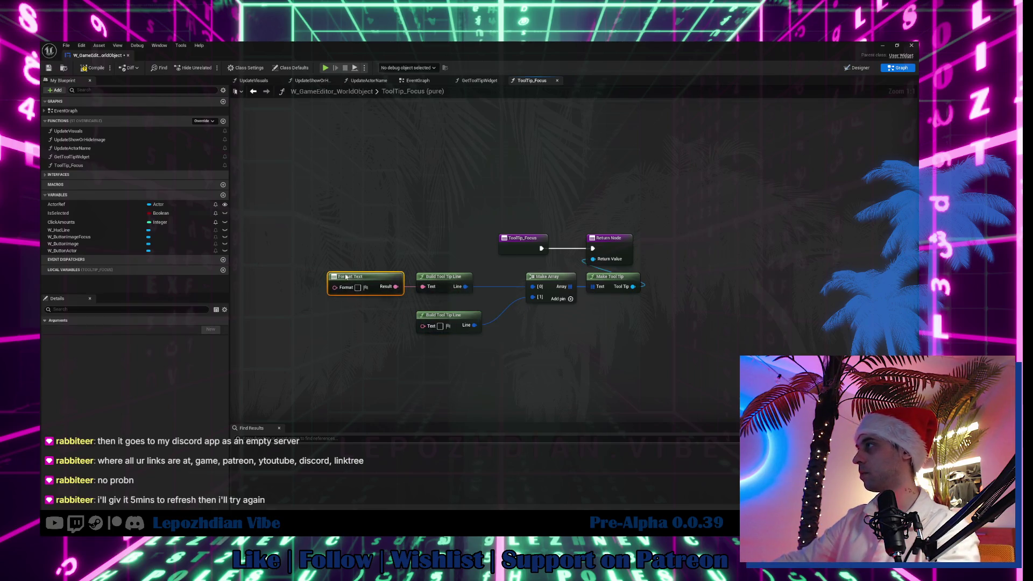
left_click(358, 287)
type("{Key}")
key("Return")
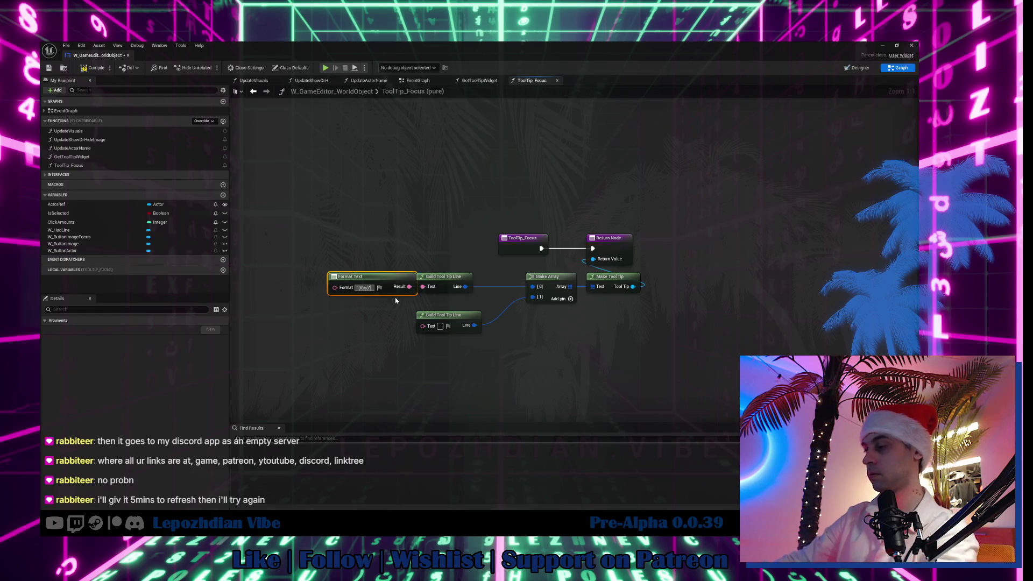
left_click_drag(396, 298, 379, 297)
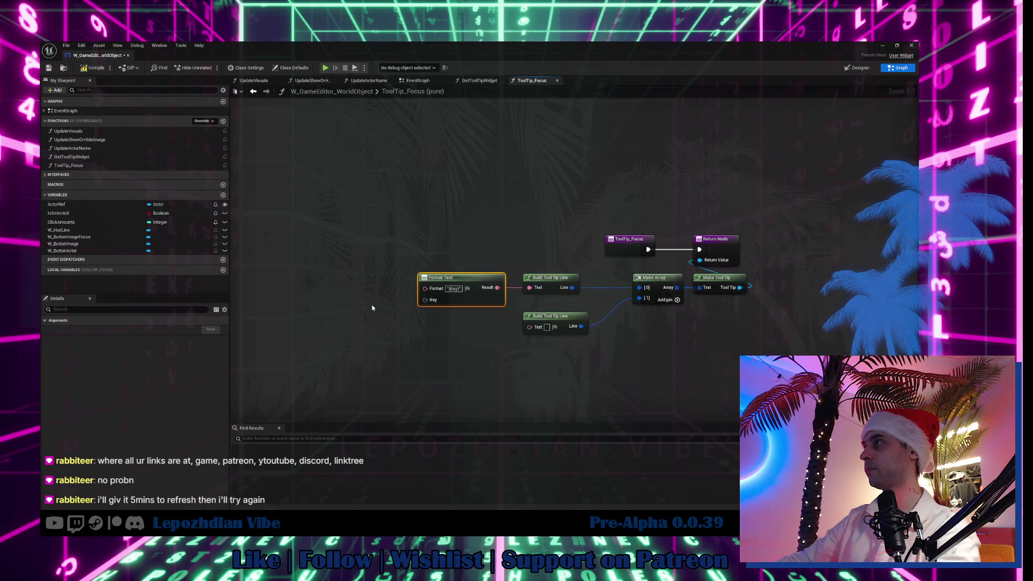
Supply the Format Text Key pin from a Get Game Input Key Name node for Interact.
right_click(372, 306)
left_click(334, 286)
mouse_move(425, 300)
left_mouse_down()
mouse_move(383, 311)
mouse_move(369, 296)
left_mouse_up()
type("get name")
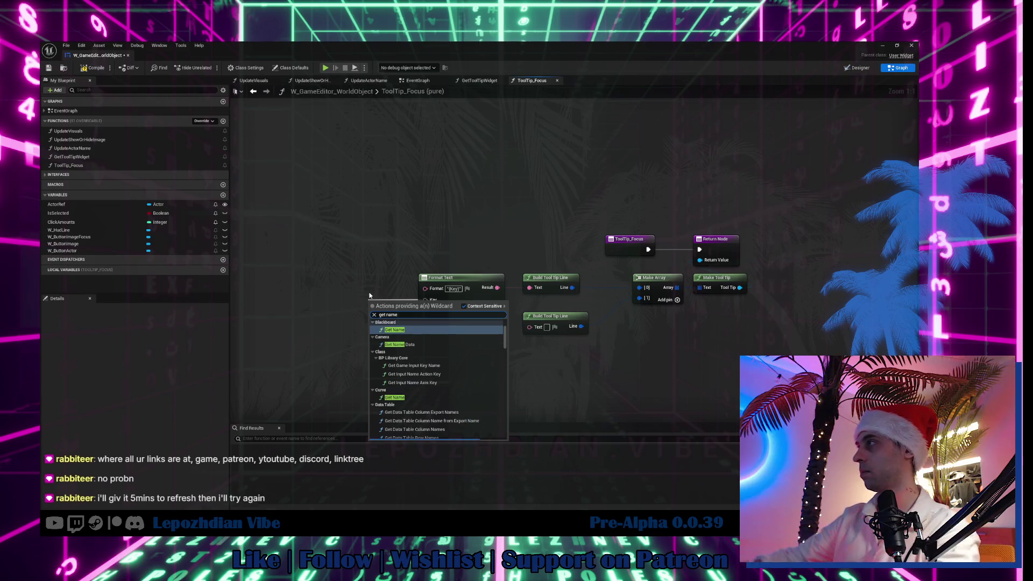
scroll(419, 341, "up", 3)
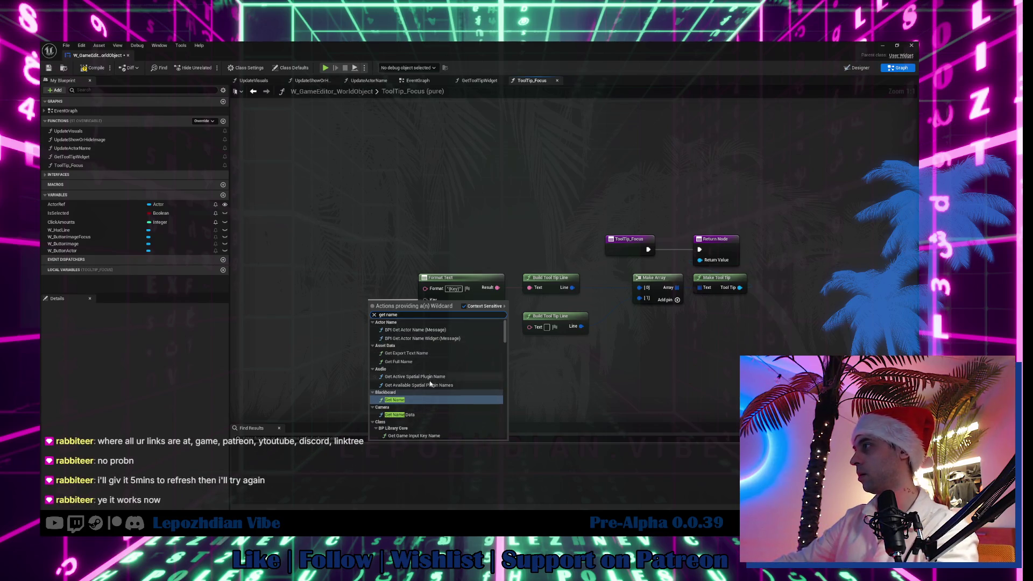
left_click(428, 403)
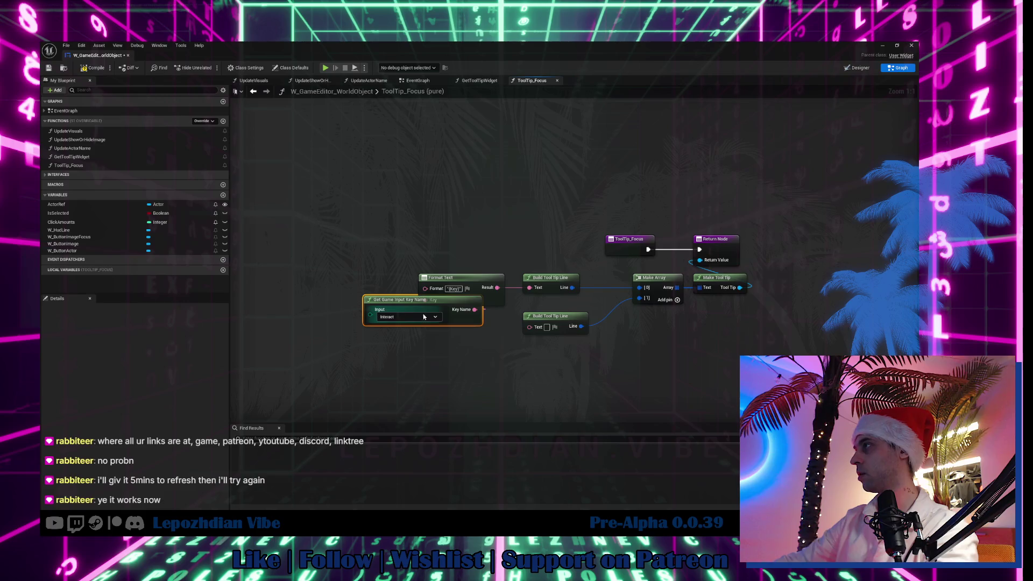
left_click_drag(97, 55, 200, 56)
left_click(81, 56)
Open Project Settings from the Edit menu, then go back to the ToolTip_Focus graph.
left_click(81, 45)
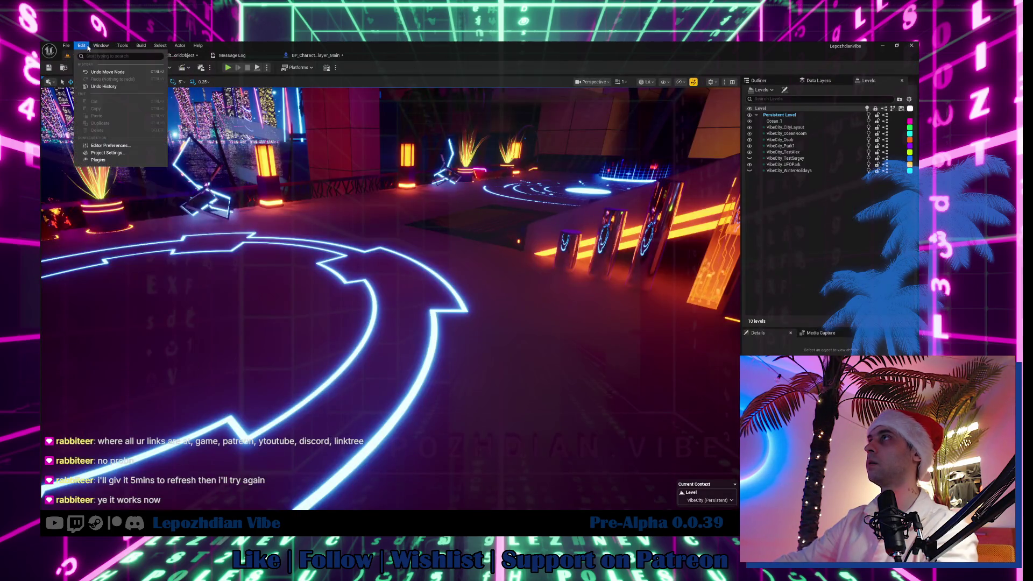
left_click(120, 156)
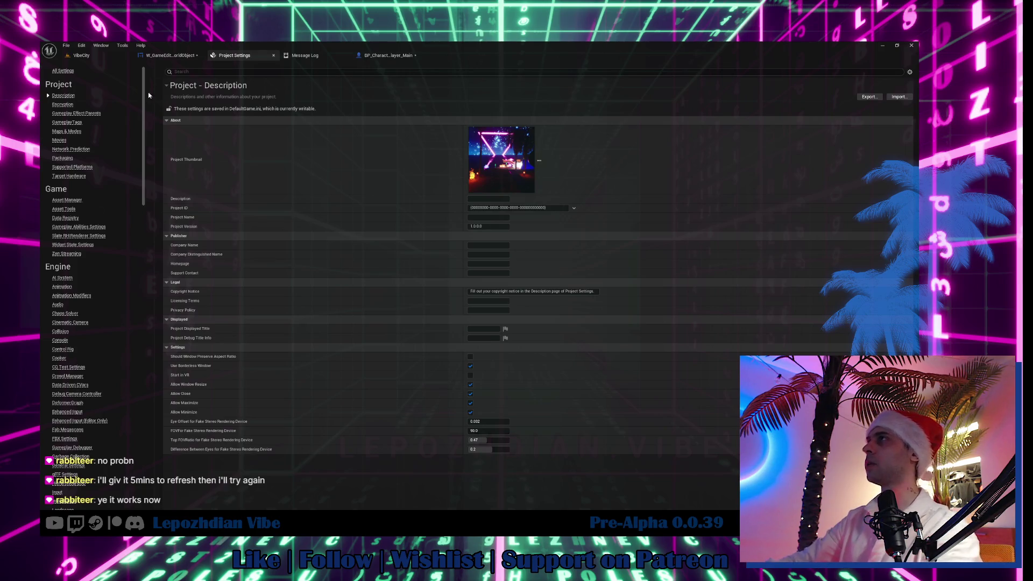
left_click(166, 58)
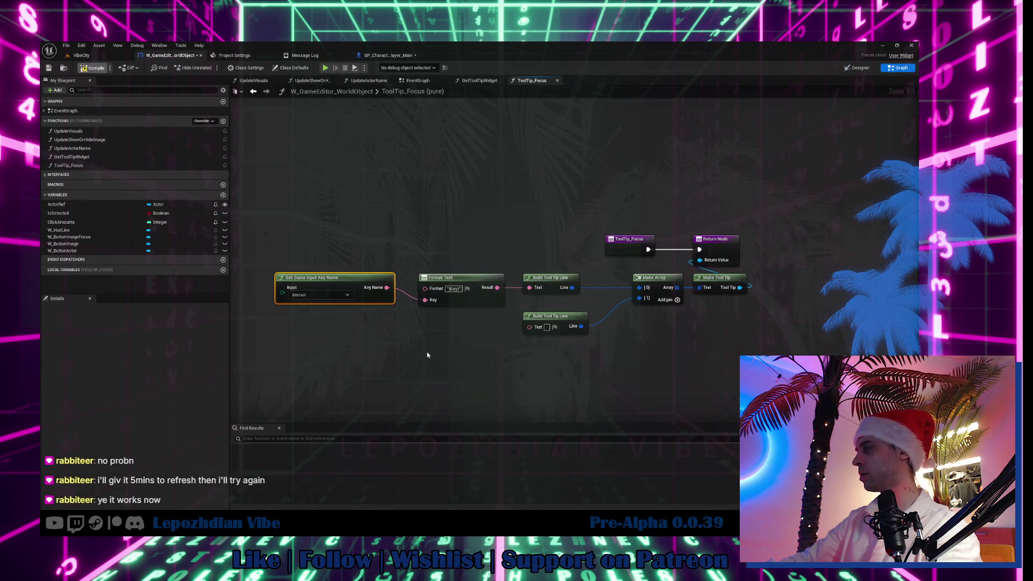
left_click(240, 56)
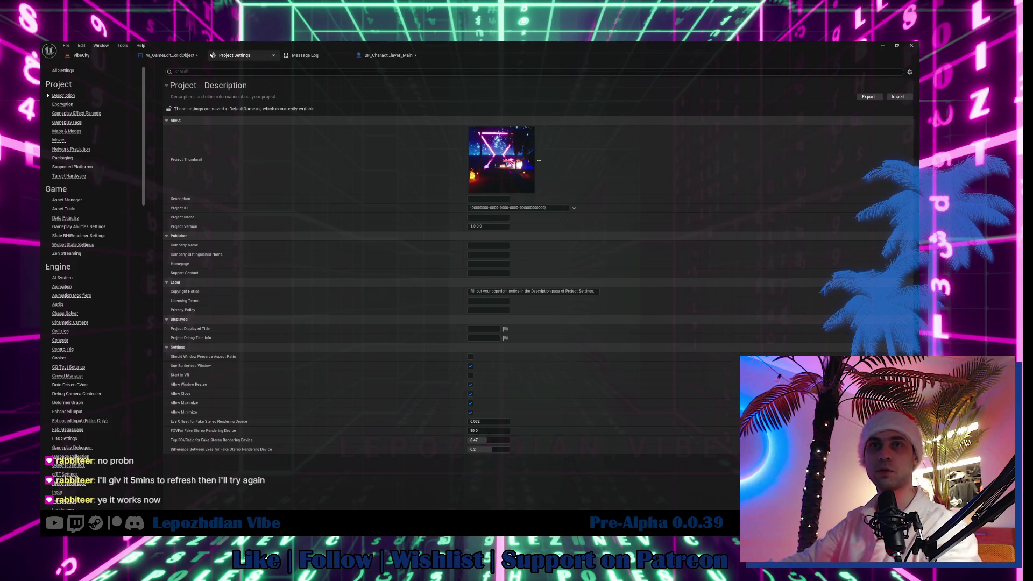
left_click(165, 57)
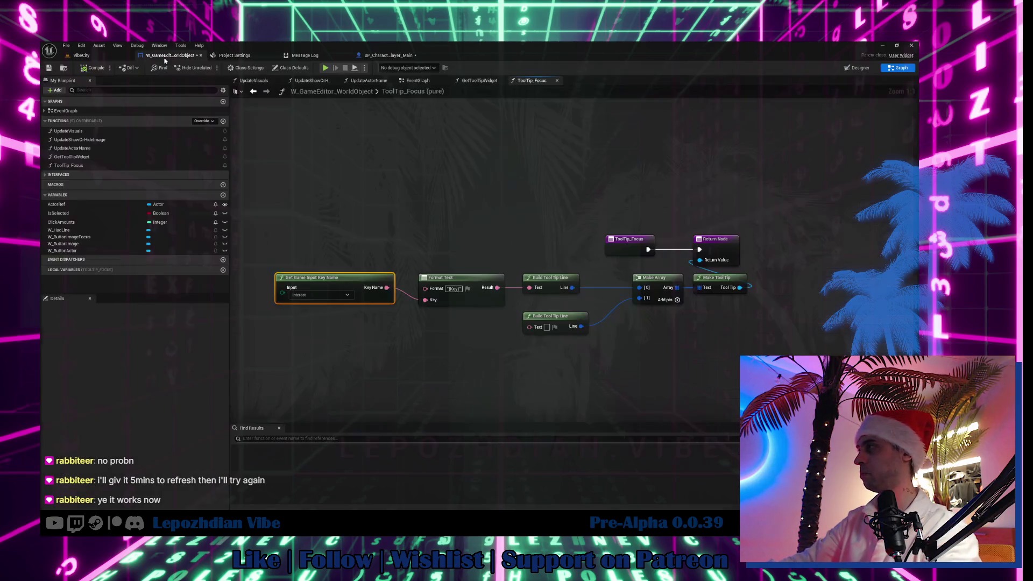
Save the blueprint, nudge the key-name node down, and return to the VibeCity level view.
left_click(49, 69)
mouse_move(364, 286)
left_mouse_down()
mouse_move(359, 303)
mouse_move(380, 282)
mouse_move(369, 286)
left_mouse_up()
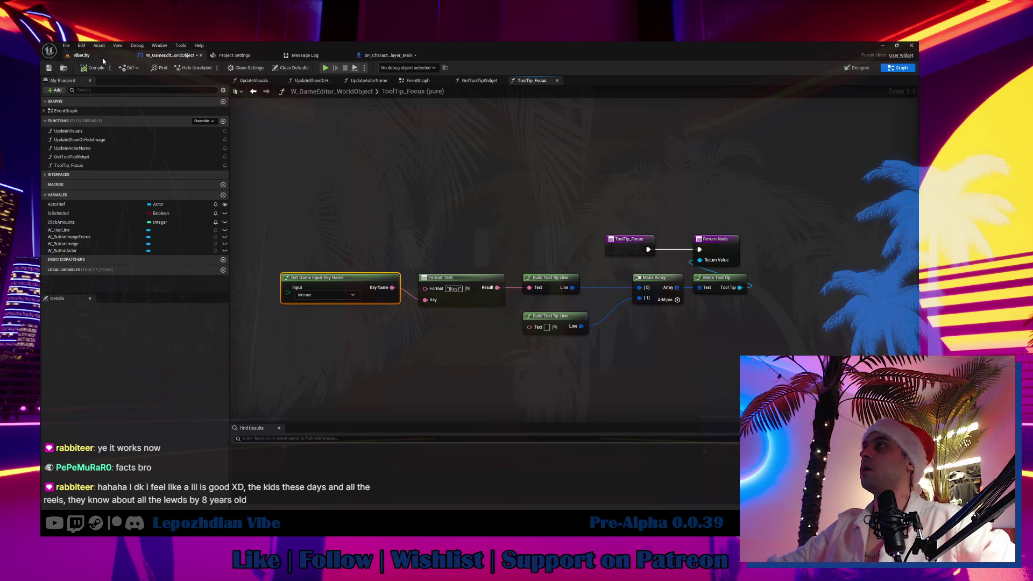
left_click(80, 55)
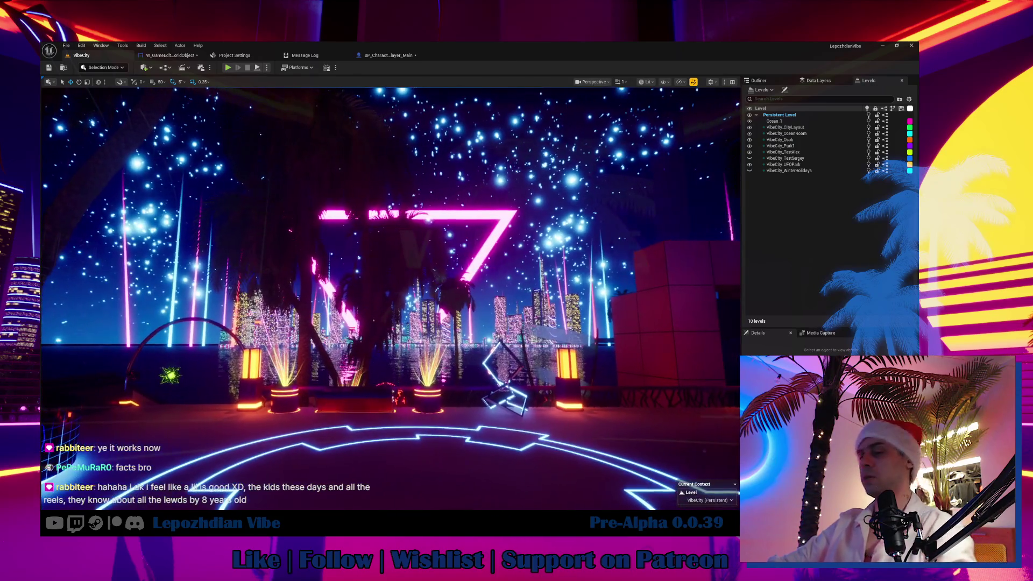
scroll(466, 292, "up", 3)
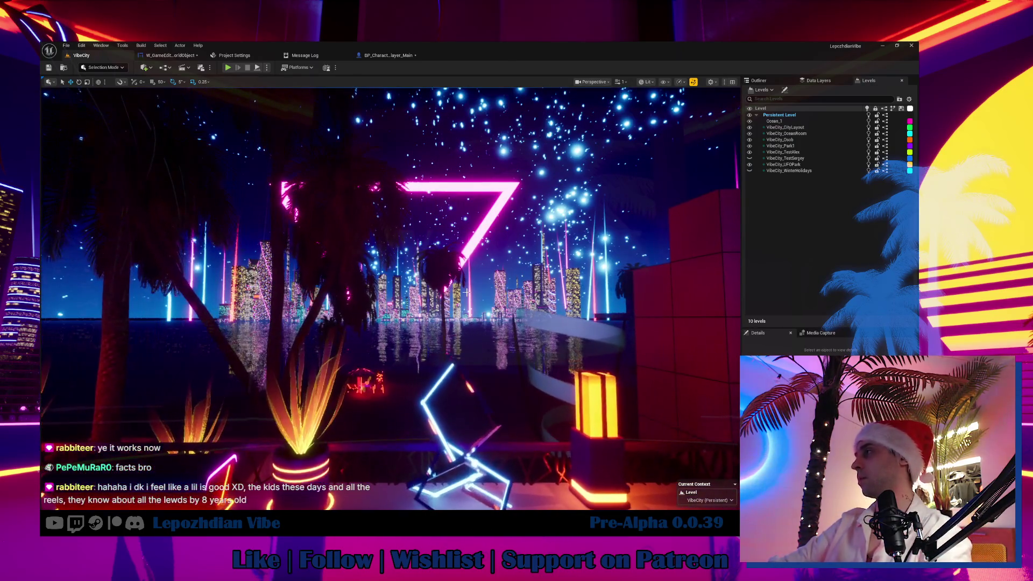